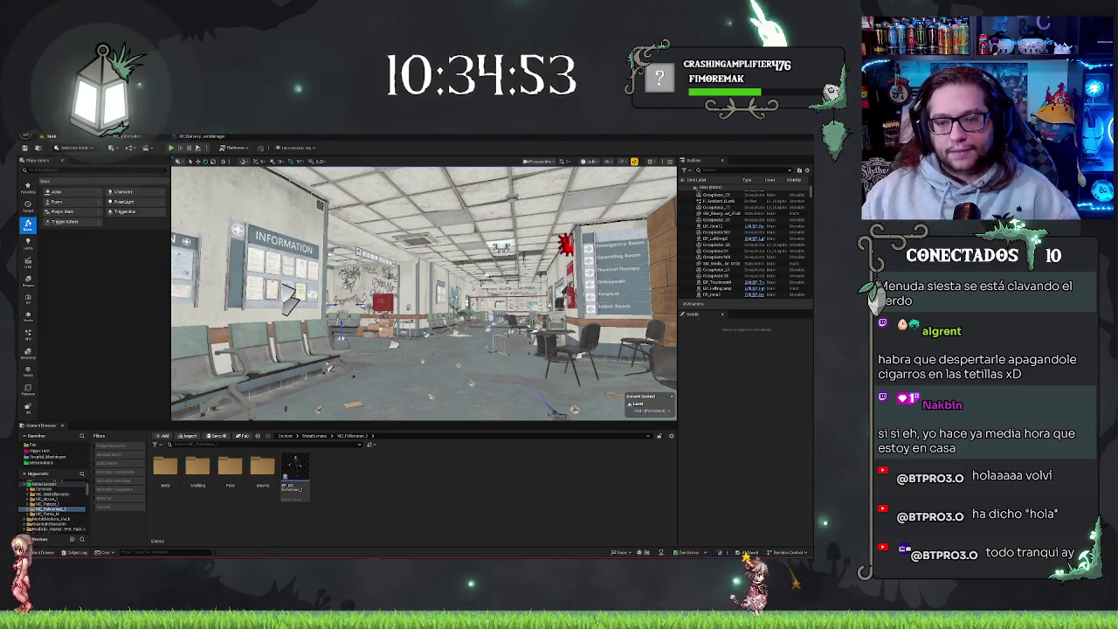
# - Browse from the favourited project folder into the Textures folder
pyautogui.press('1')
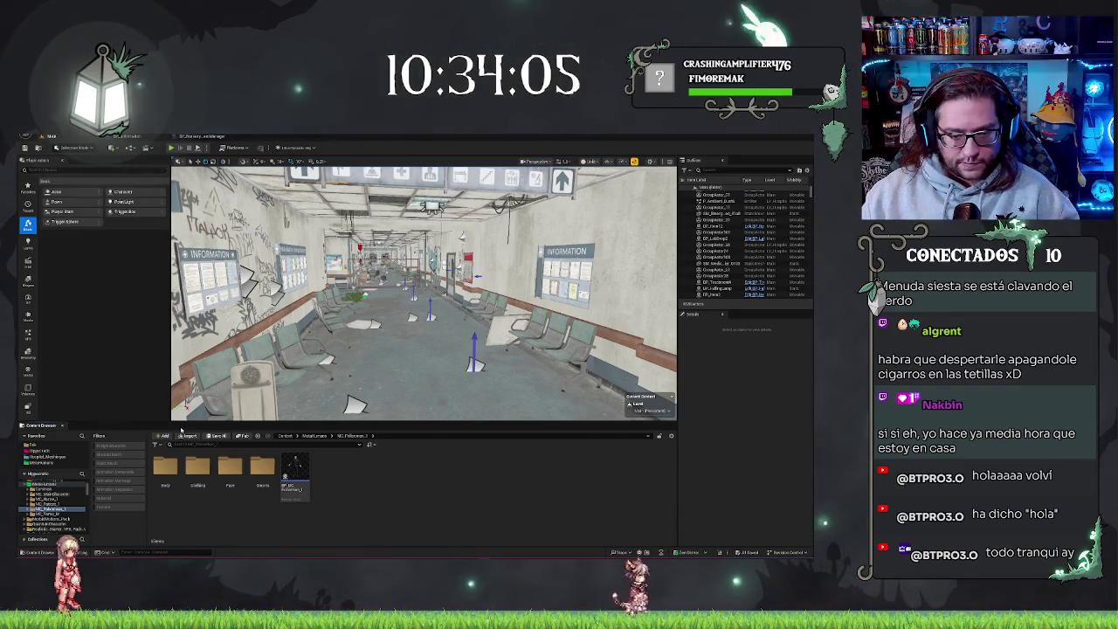
pyautogui.click(48, 450)
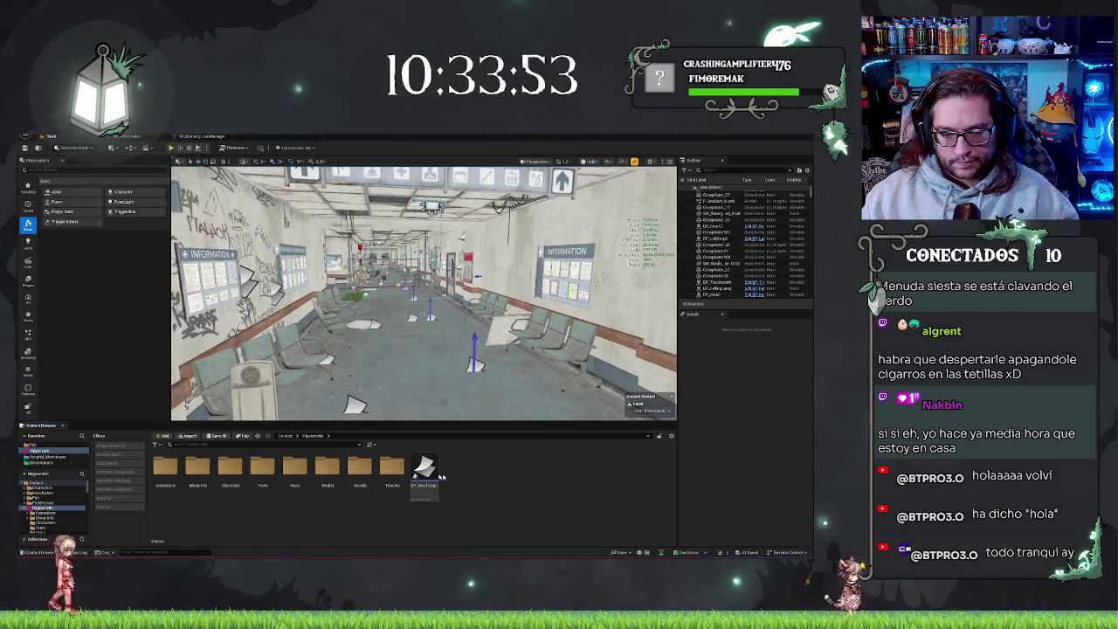
pyautogui.doubleClick(392, 467)
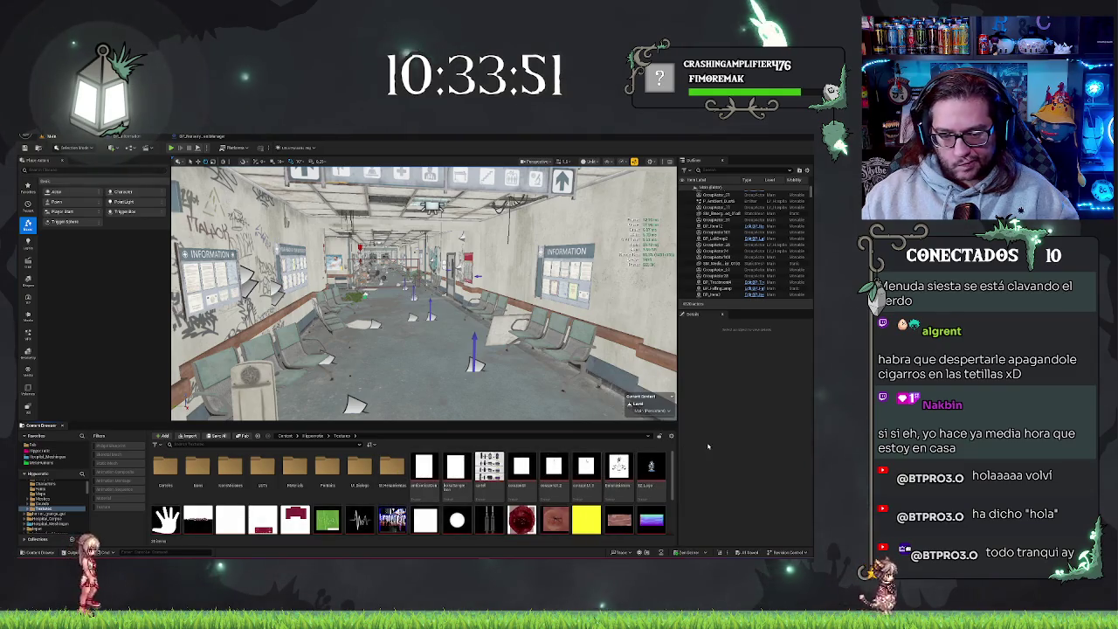
pyautogui.scroll(-1, 522, 477)
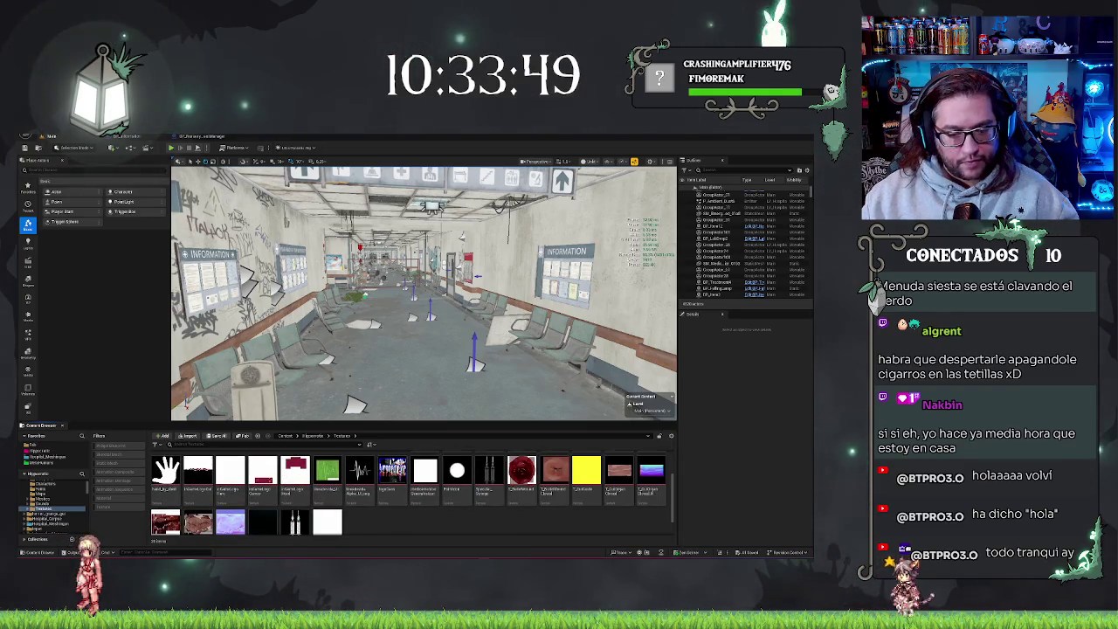
pyautogui.scroll(1, 471, 453)
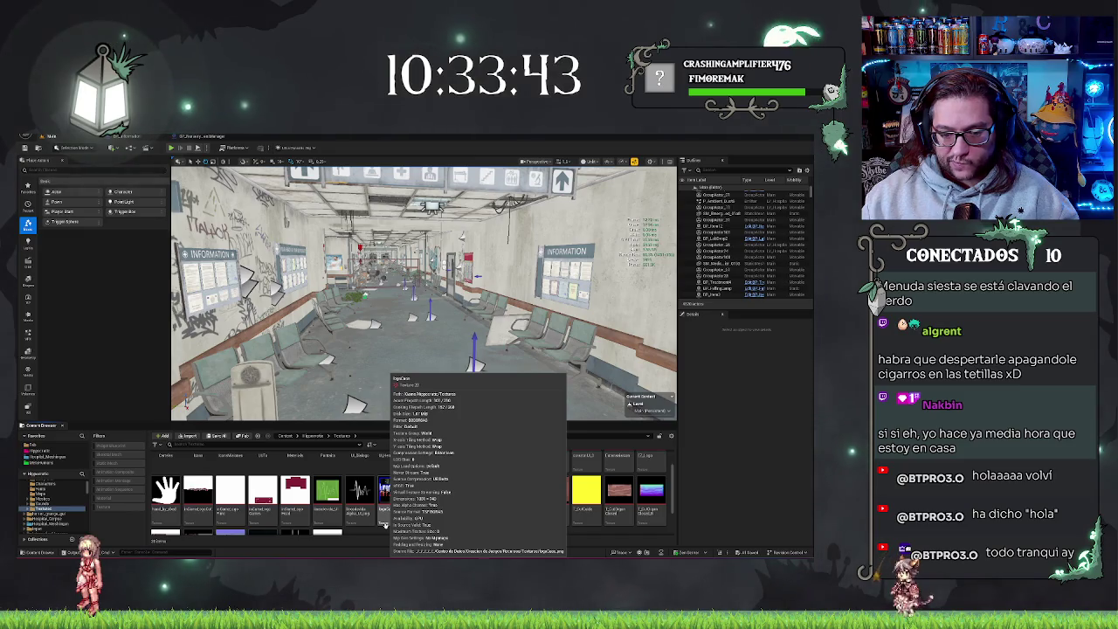
pyautogui.scroll(-1, 524, 504)
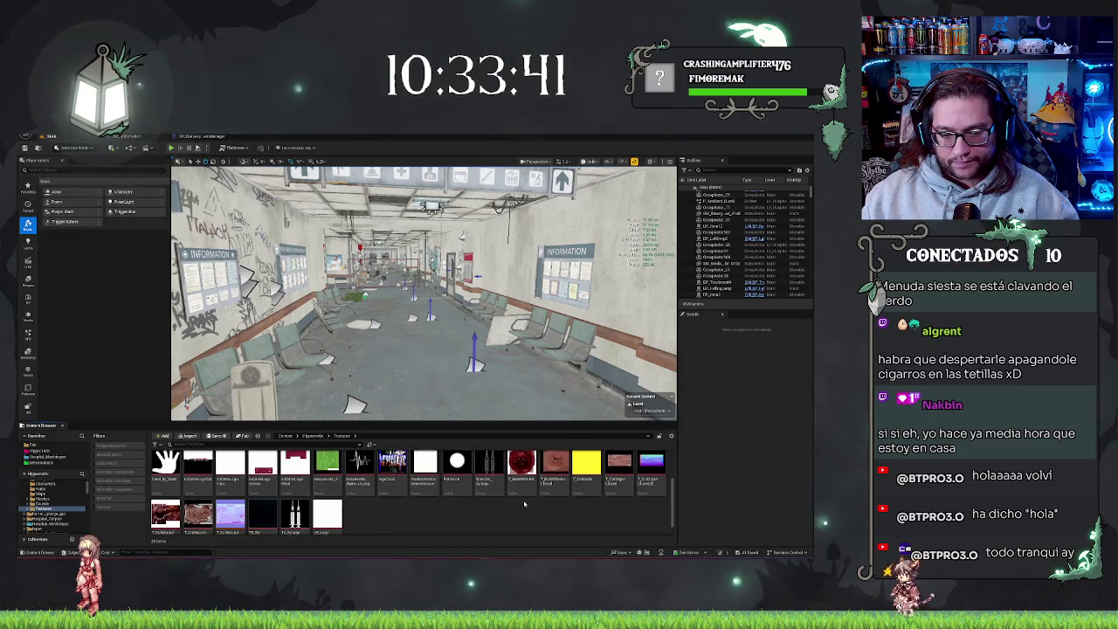
pyautogui.scroll(2, 524, 504)
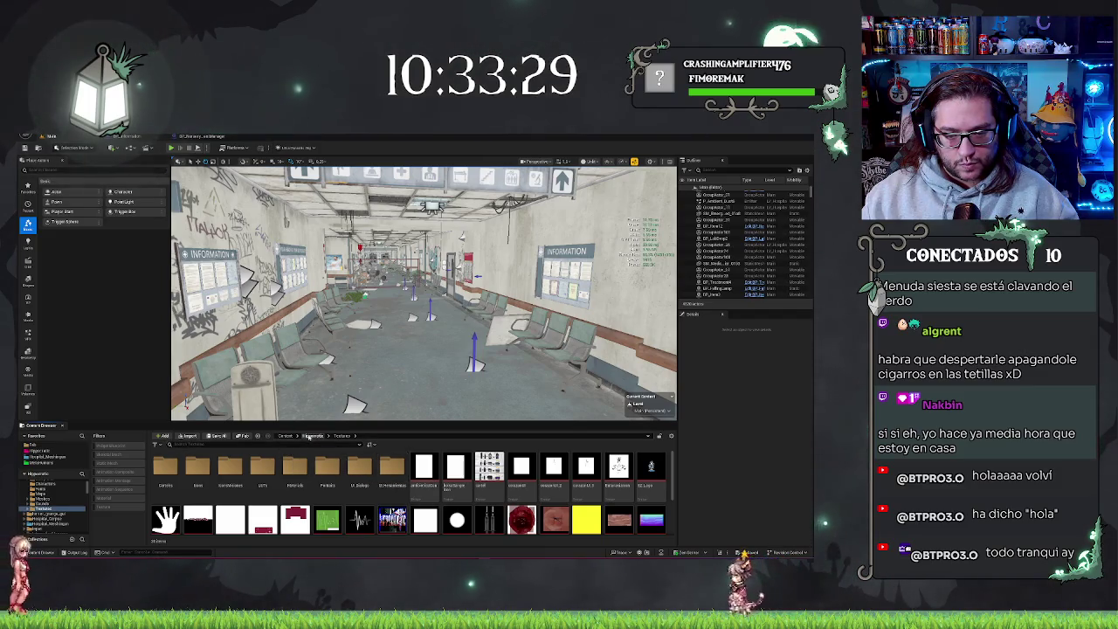
# - Open the M_UI material from Textures > Materiales in the Material Editor
pyautogui.hotkey('alt', 'Left')
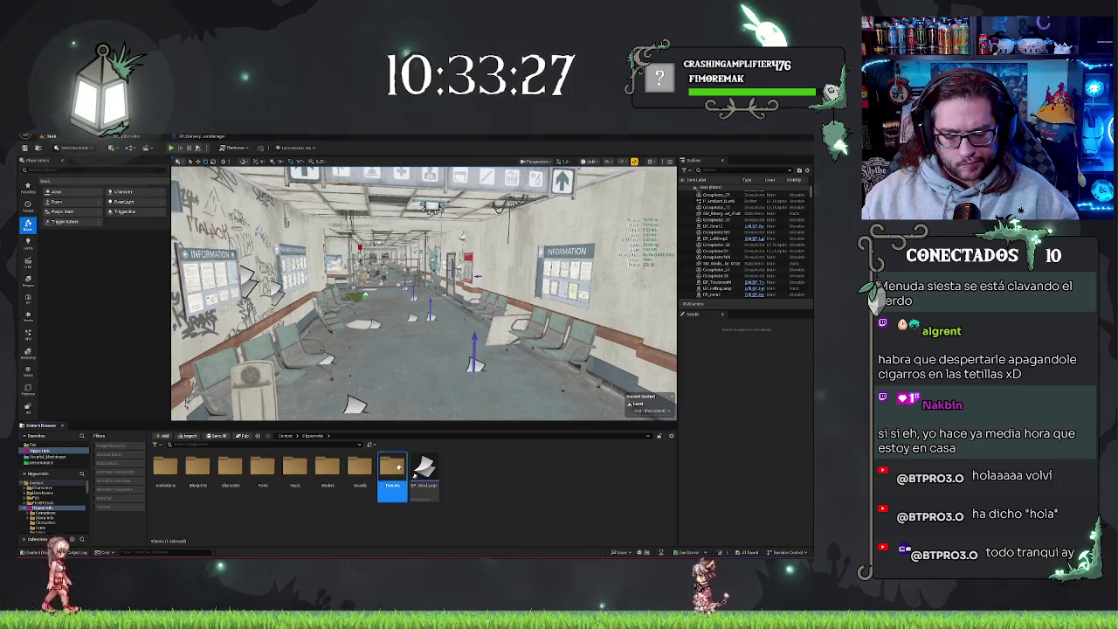
pyautogui.doubleClick(393, 467)
pyautogui.doubleClick(295, 468)
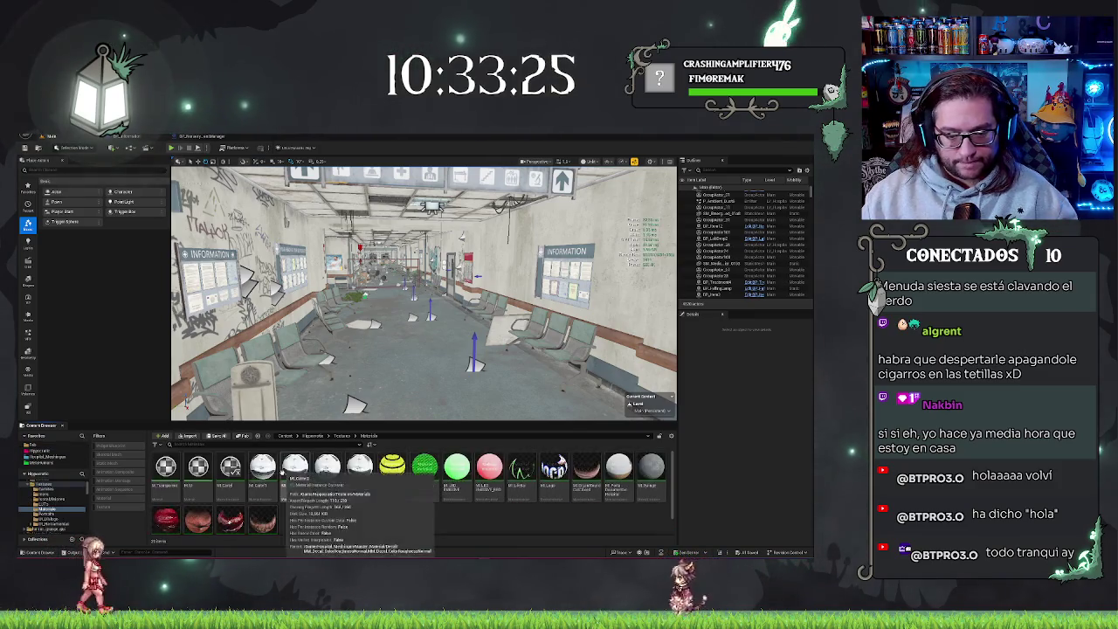
pyautogui.doubleClick(205, 479)
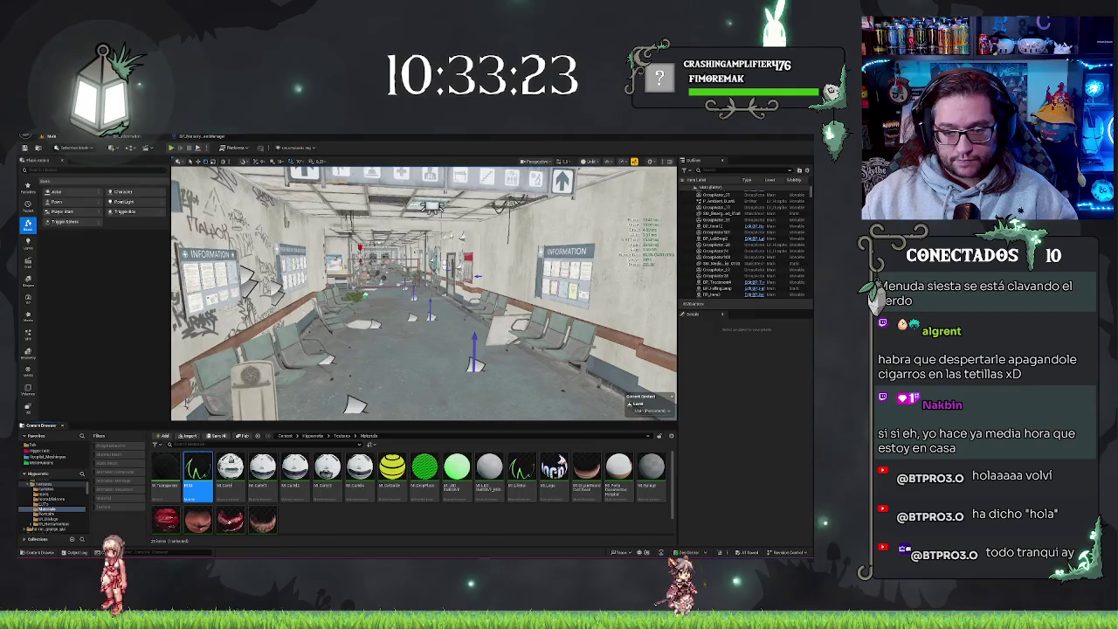
pyautogui.scroll(1, 454, 330)
pyautogui.scroll(-2, 489, 330)
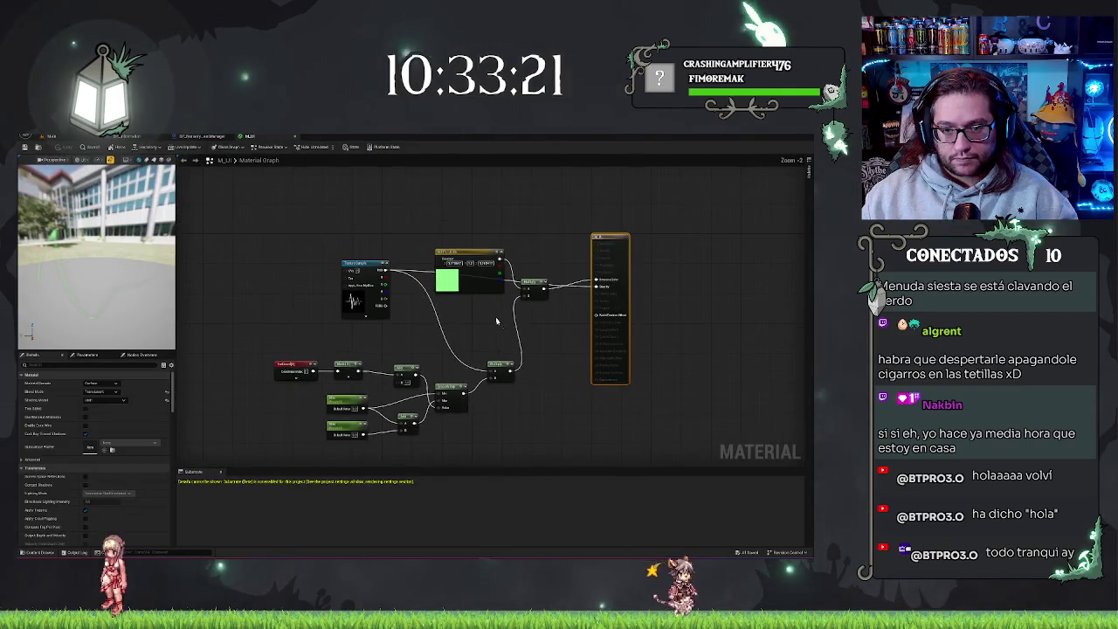
pyautogui.scroll(2, 536, 331)
pyautogui.moveTo(536, 330); pyautogui.dragTo(549, 324)
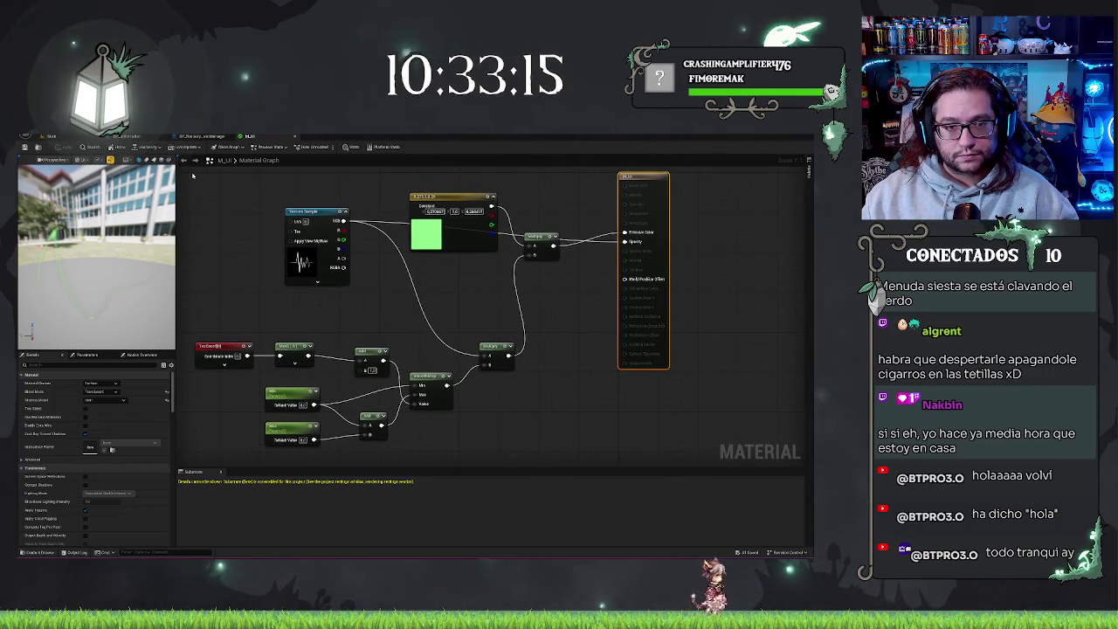
pyautogui.press('super+shift+s')
pyautogui.moveTo(193, 174)
pyautogui.mouseDown()
pyautogui.moveTo(636, 444)
pyautogui.moveTo(686, 468)
pyautogui.moveTo(690, 457)
pyautogui.mouseUp()
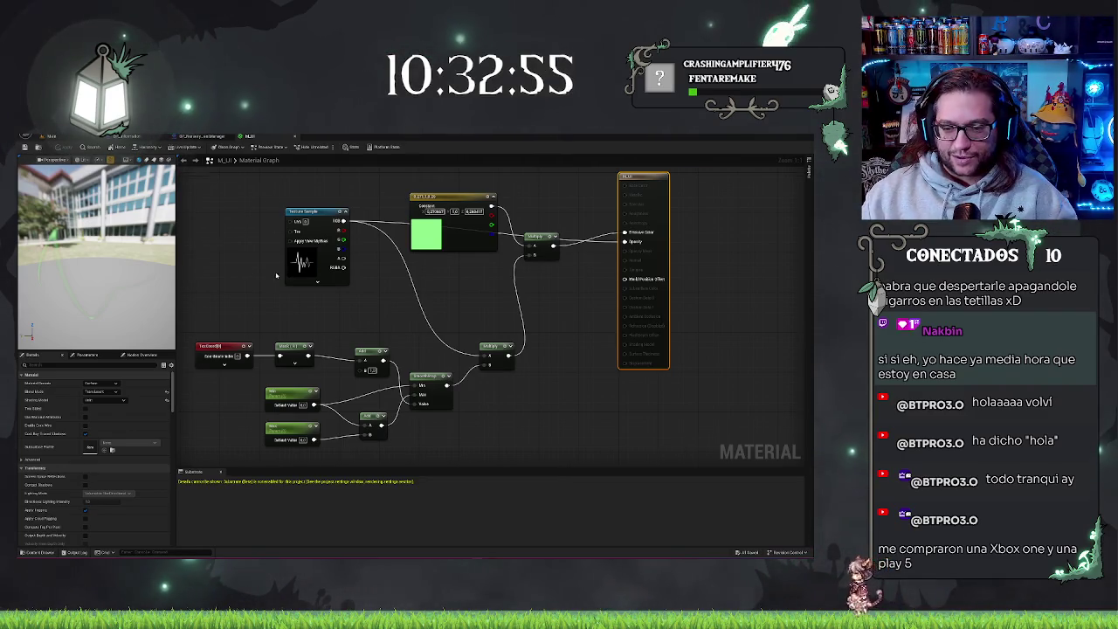
pyautogui.moveTo(275, 276); pyautogui.dragTo(314, 299)
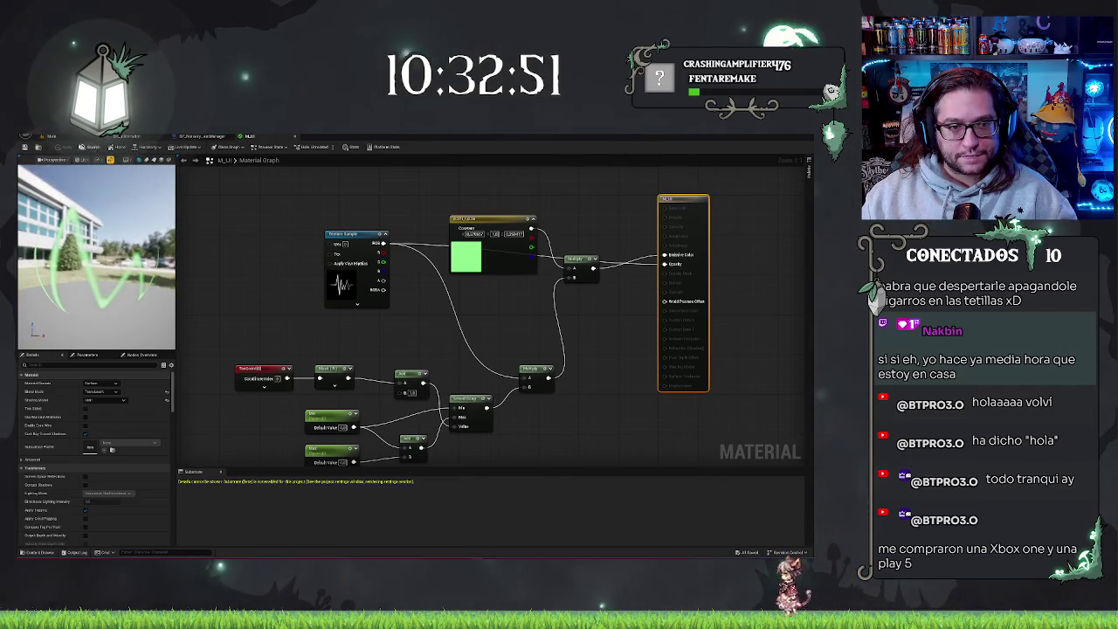
pyautogui.click(53, 136)
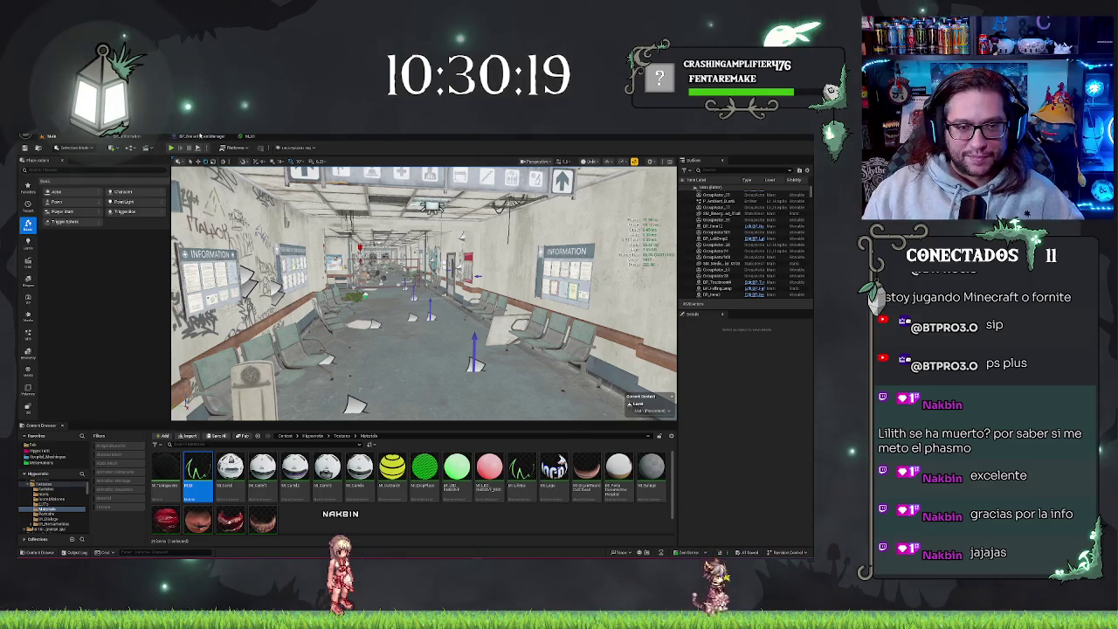
# - Back in the M_UI graph, add a Time node and place it below the parameter nodes
pyautogui.click(200, 136)
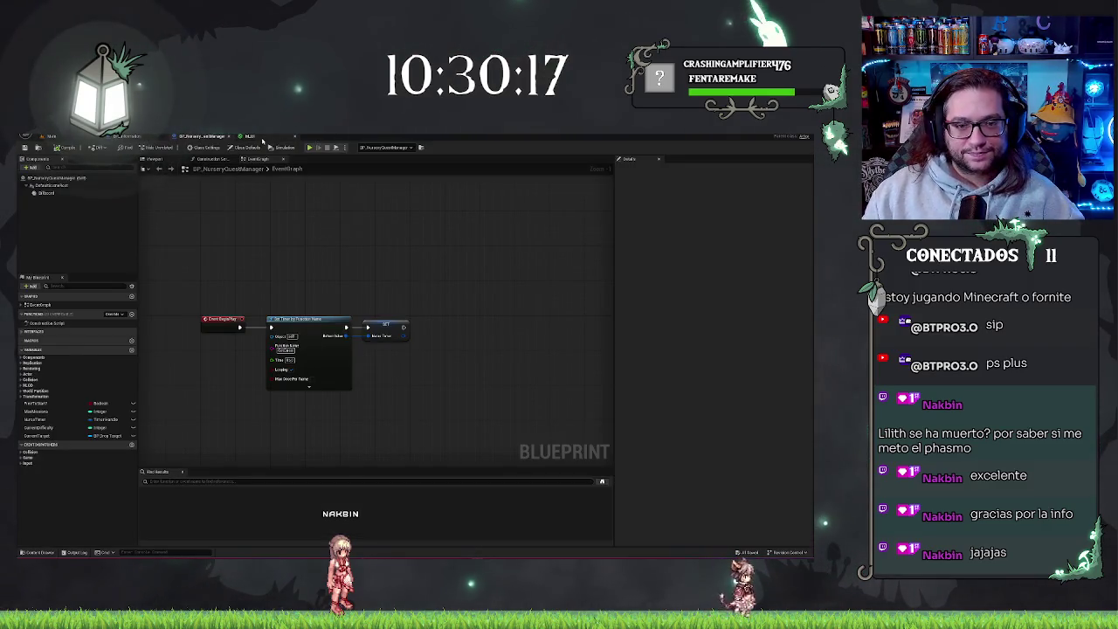
pyautogui.click(261, 137)
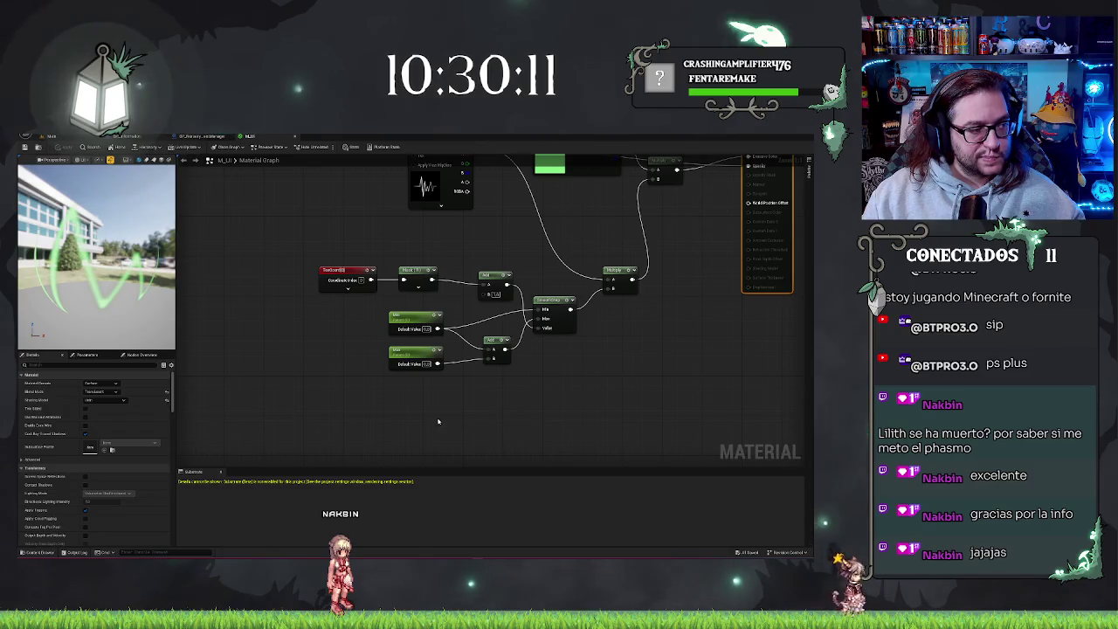
pyautogui.click(547, 321)
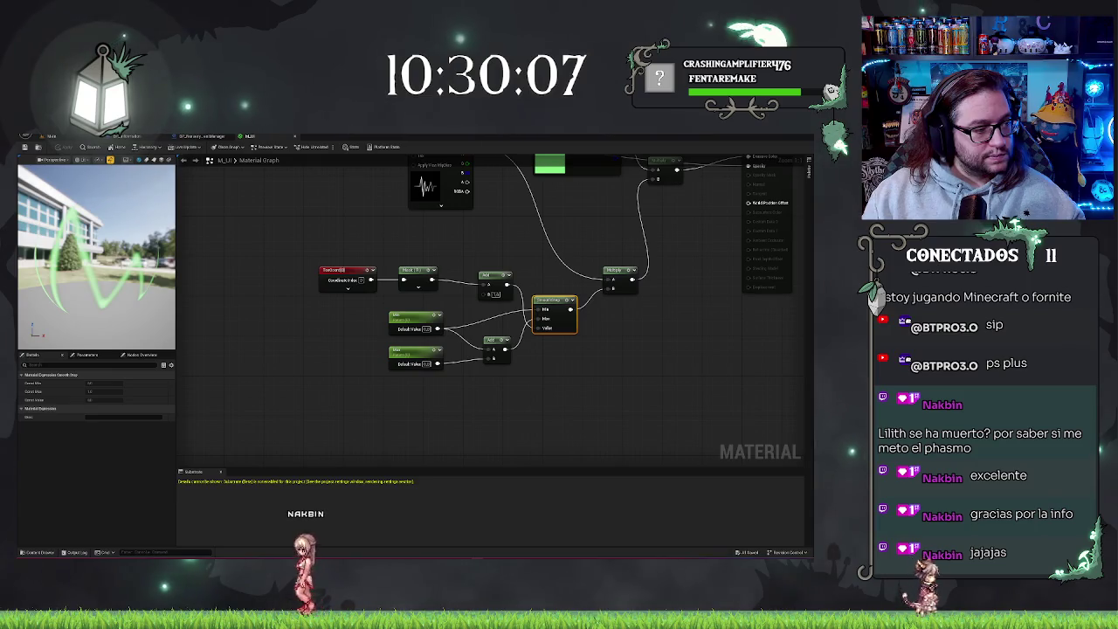
pyautogui.rightClick(436, 404)
pyautogui.write('time')
pyautogui.press('Return')
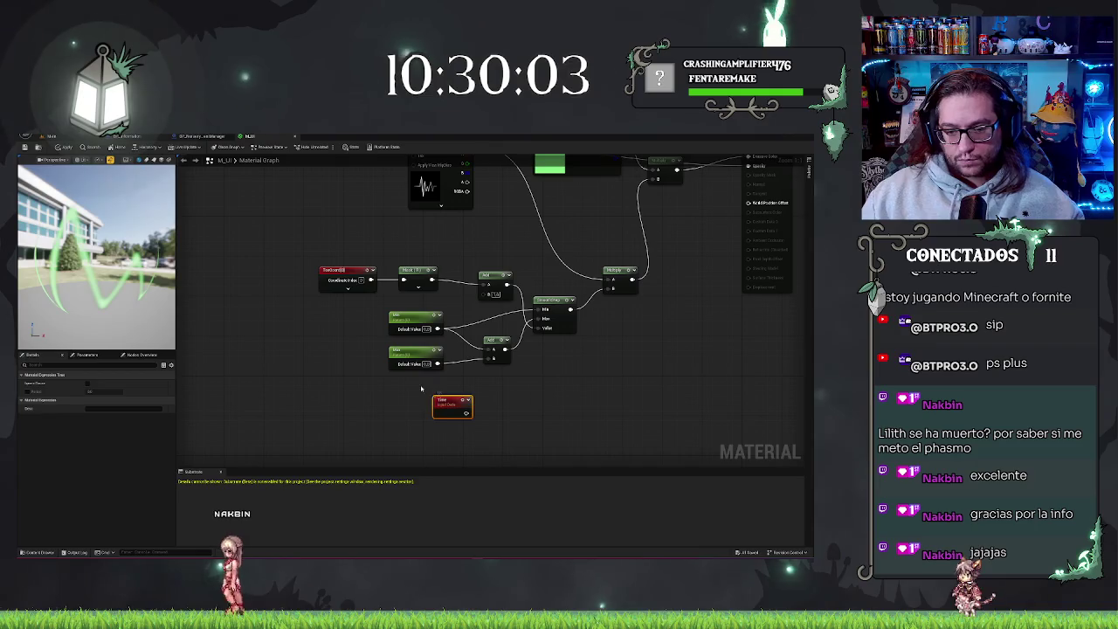
pyautogui.moveTo(448, 414); pyautogui.dragTo(327, 420)
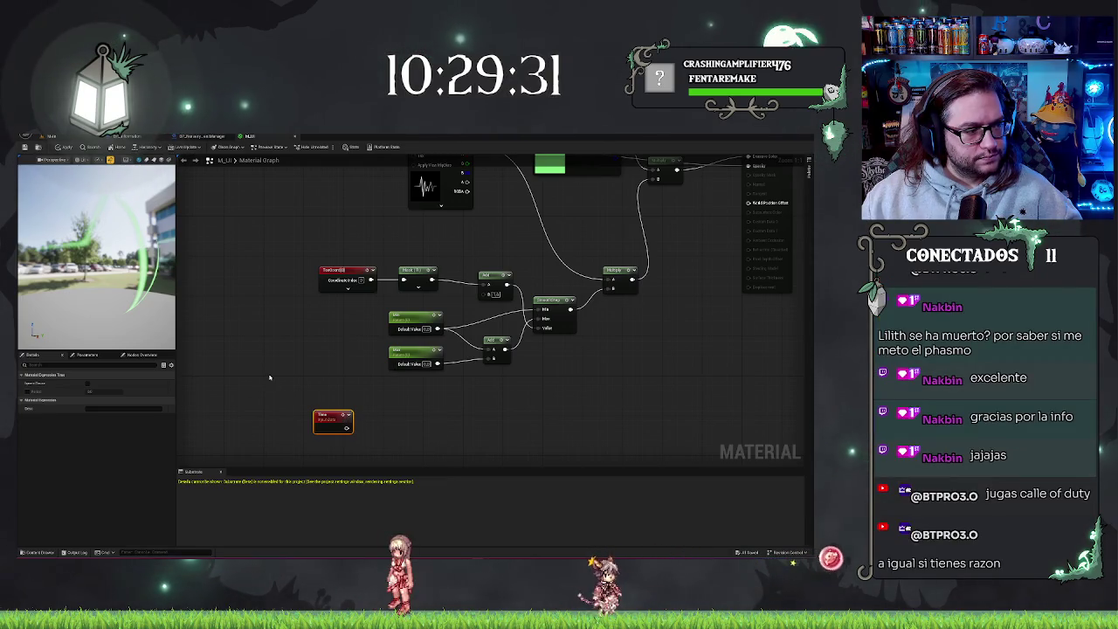
# - Shift the TexCoord, mask, Add and parameter nodes further left to clear space beside Time
pyautogui.moveTo(408, 425); pyautogui.dragTo(419, 413)
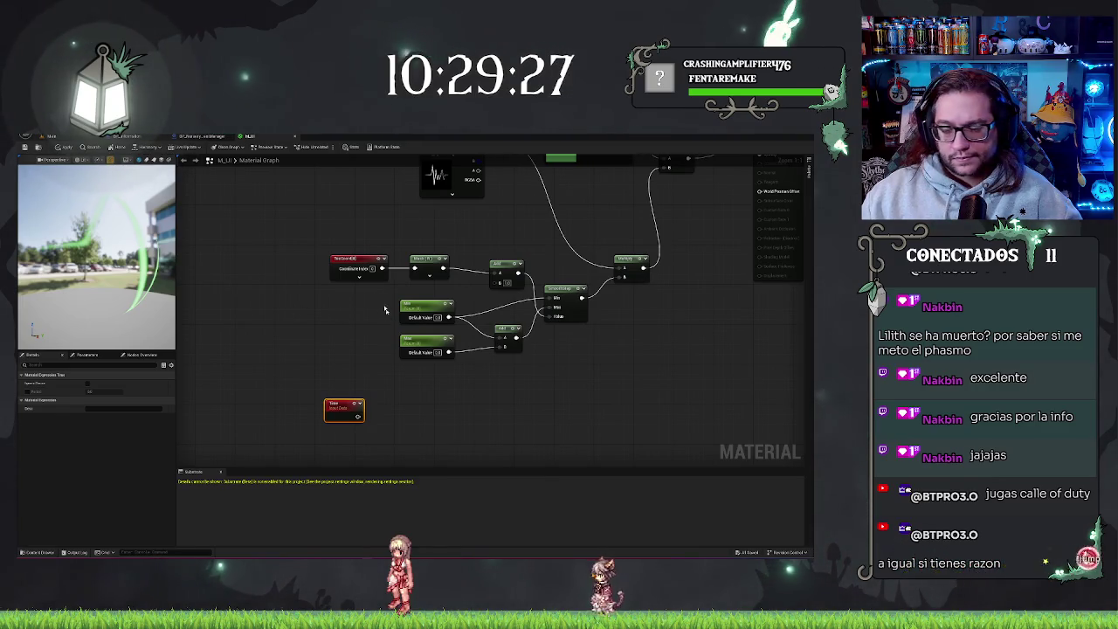
pyautogui.moveTo(279, 237); pyautogui.dragTo(527, 379)
pyautogui.moveTo(500, 270)
pyautogui.mouseDown()
pyautogui.moveTo(252, 260)
pyautogui.moveTo(434, 270)
pyautogui.mouseUp()
pyautogui.moveTo(220, 210)
pyautogui.mouseDown()
pyautogui.moveTo(421, 267)
pyautogui.moveTo(396, 372)
pyautogui.mouseUp()
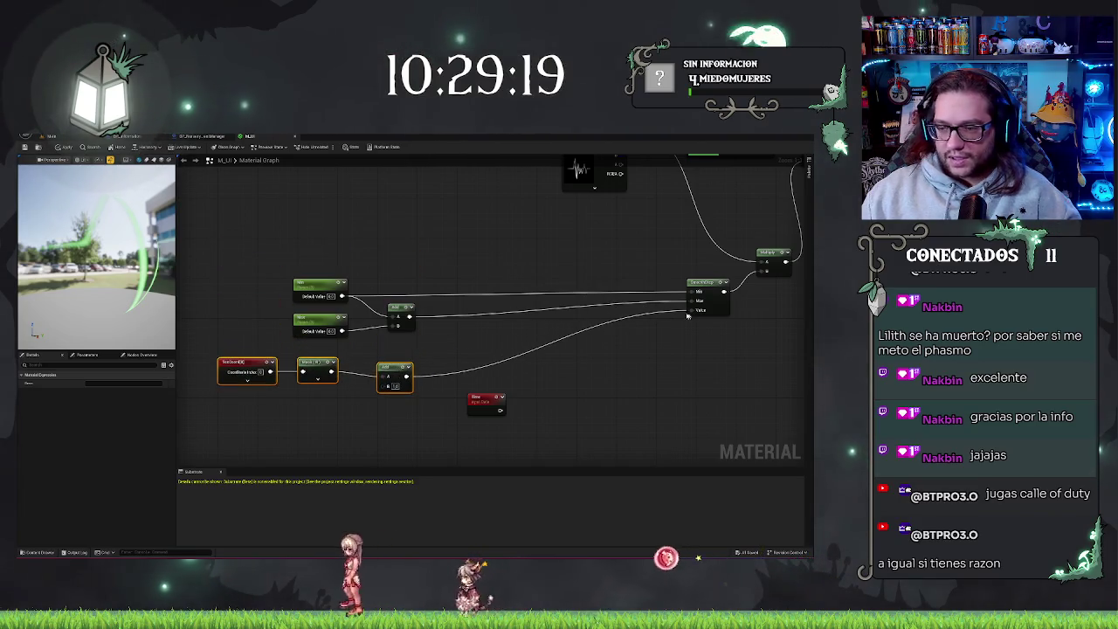
pyautogui.moveTo(213, 254)
pyautogui.mouseDown()
pyautogui.moveTo(416, 400)
pyautogui.moveTo(316, 330)
pyautogui.mouseUp()
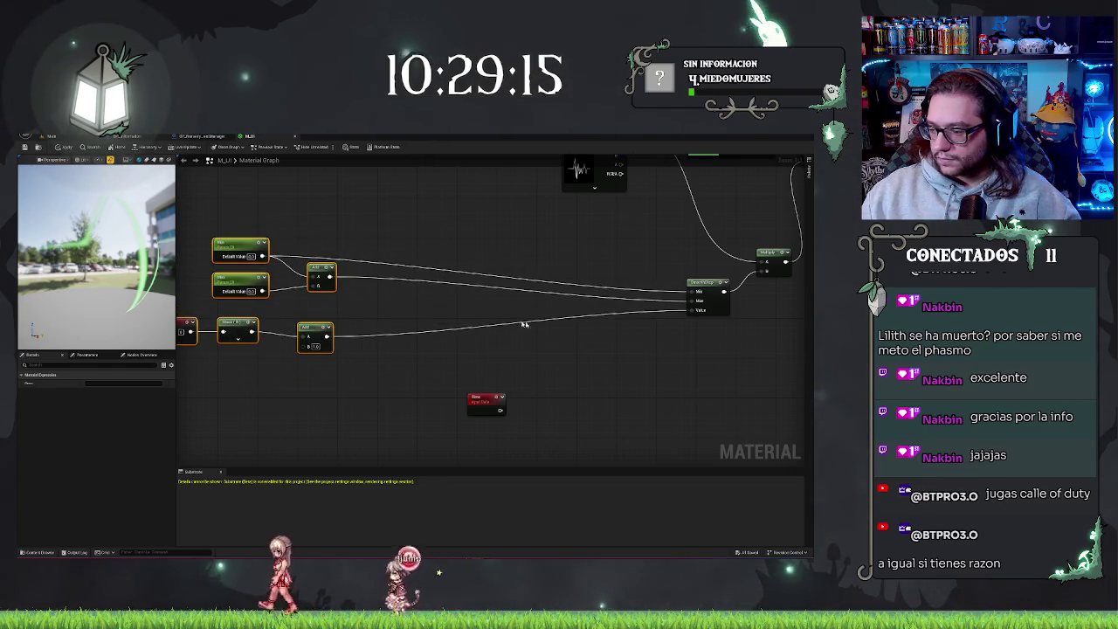
pyautogui.moveTo(565, 347); pyautogui.dragTo(544, 350)
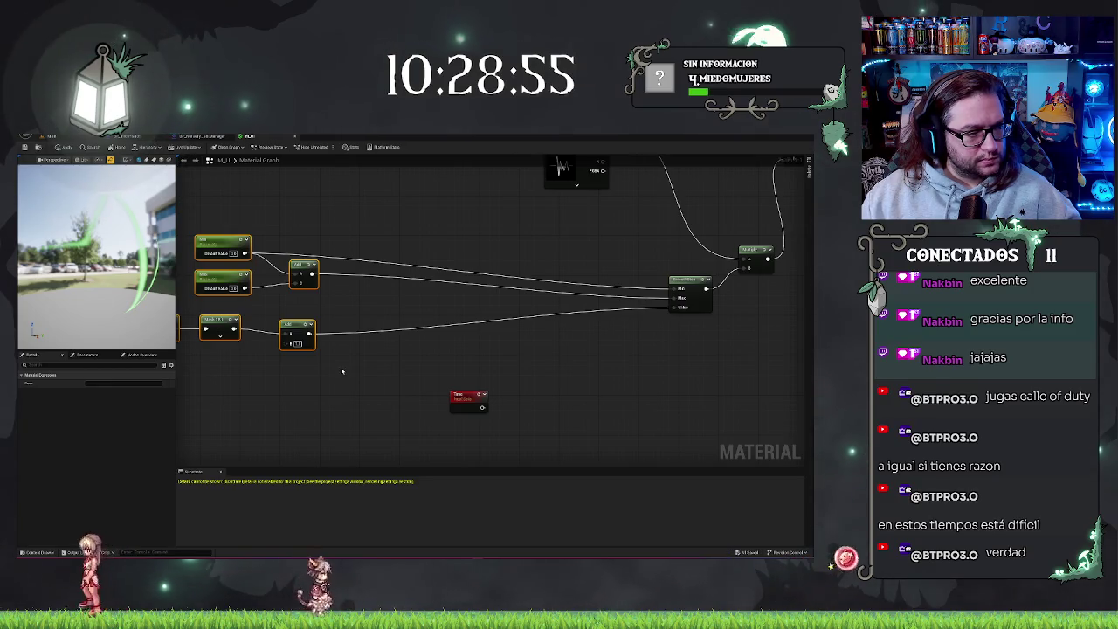
pyautogui.moveTo(483, 407)
pyautogui.mouseDown()
pyautogui.moveTo(502, 413)
pyautogui.moveTo(515, 394)
pyautogui.mouseUp()
# - Multiply Time by a new Constant node wired into the Multiply's B input
pyautogui.write('multipl')
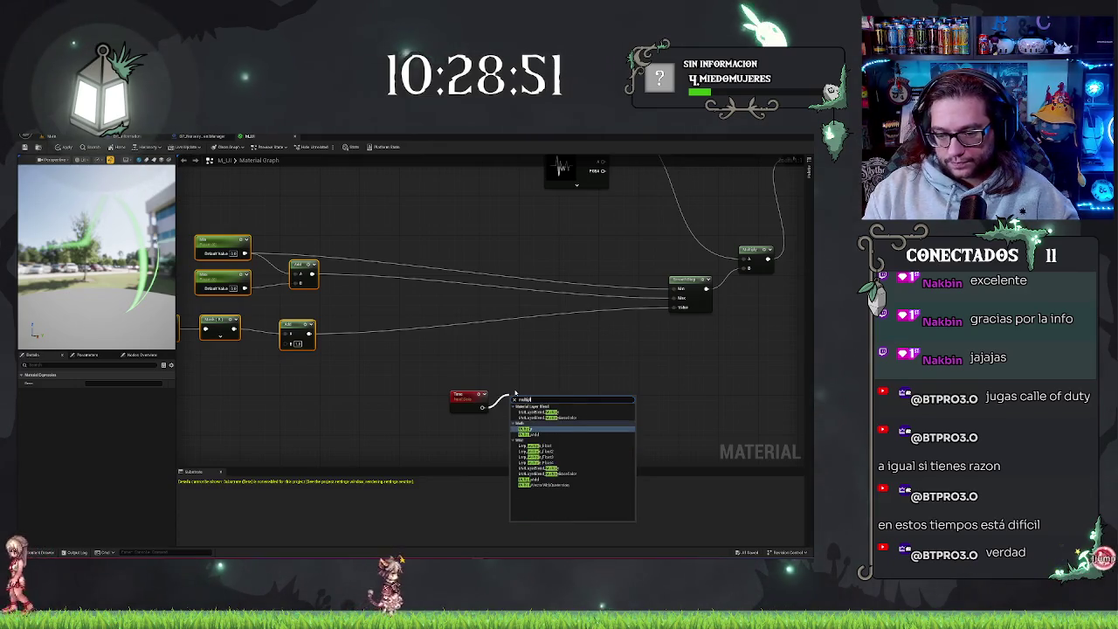
pyautogui.press('Return')
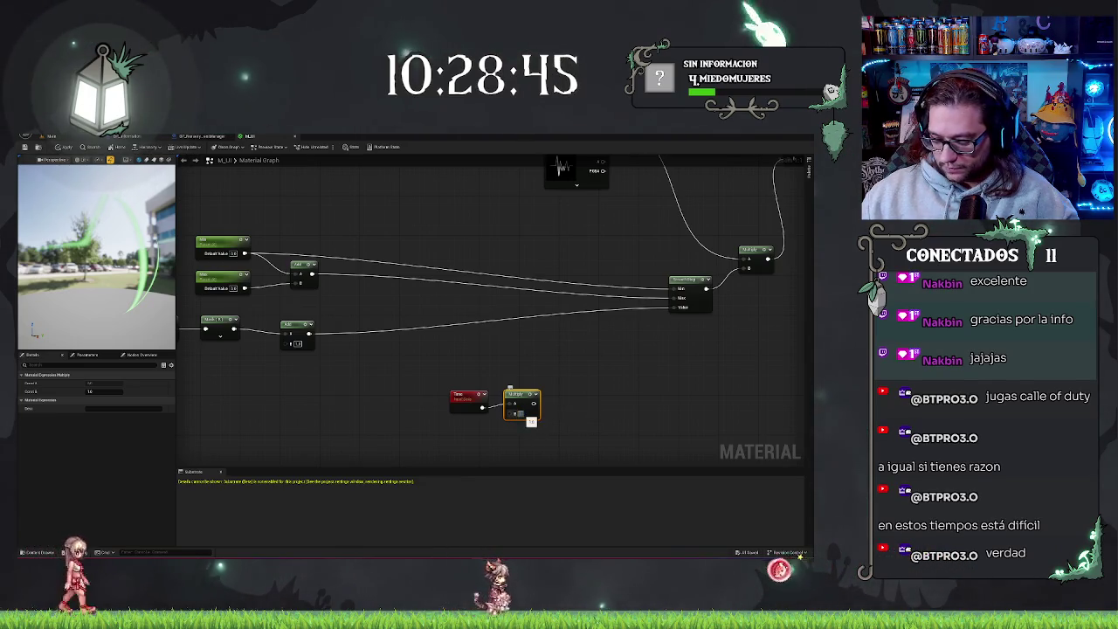
pyautogui.click(521, 413)
pyautogui.rightClick(468, 434)
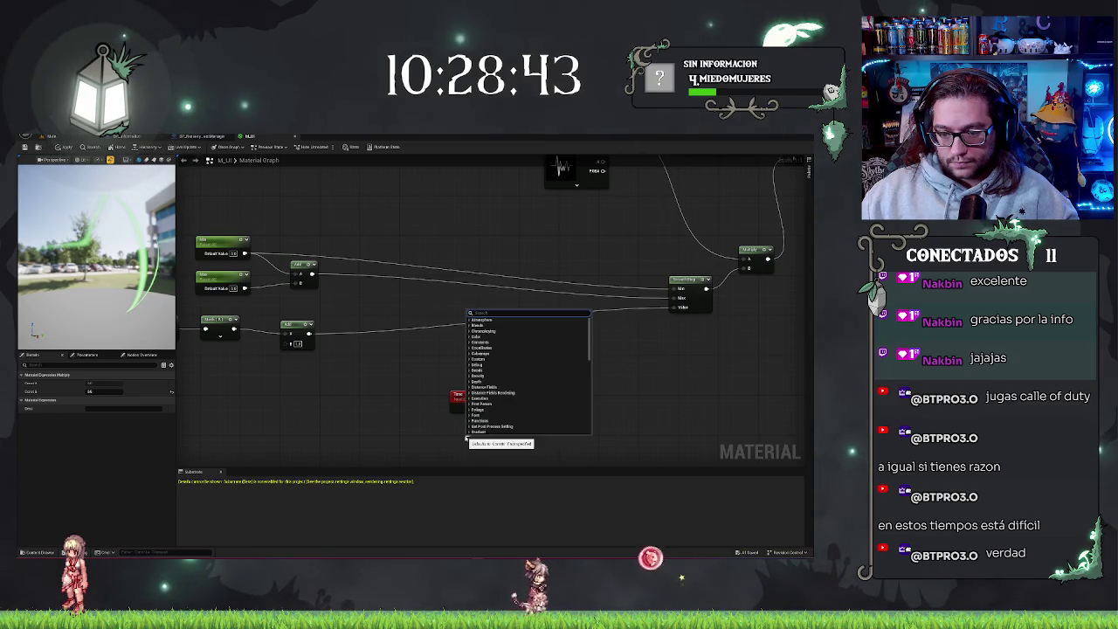
pyautogui.write('param')
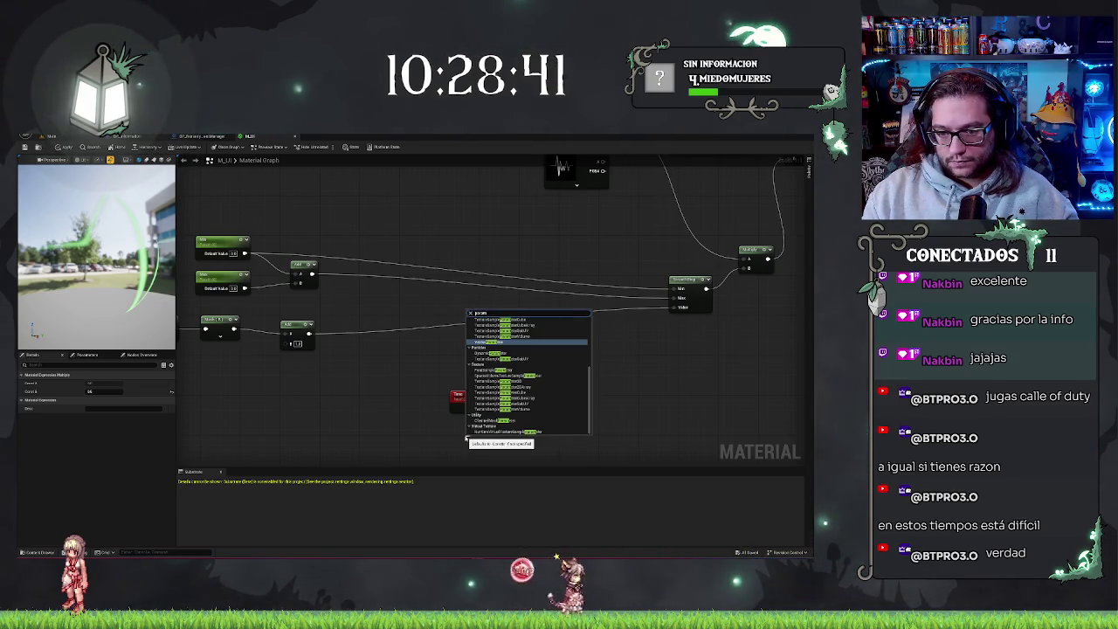
pyautogui.press('Escape')
pyautogui.click(447, 429)
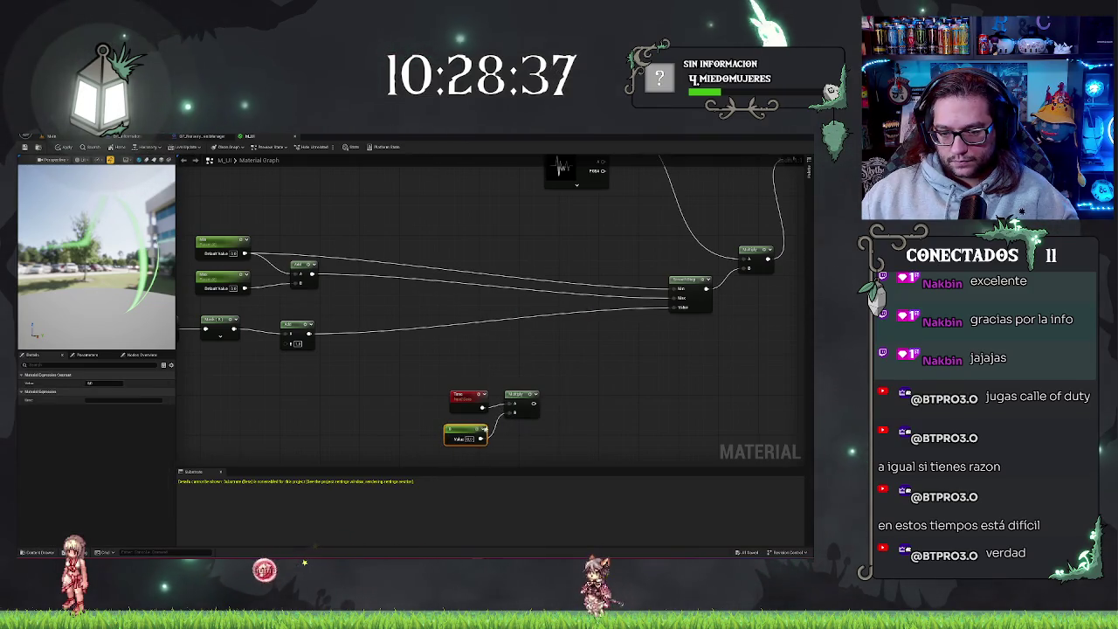
pyautogui.moveTo(514, 412); pyautogui.dragTo(463, 429)
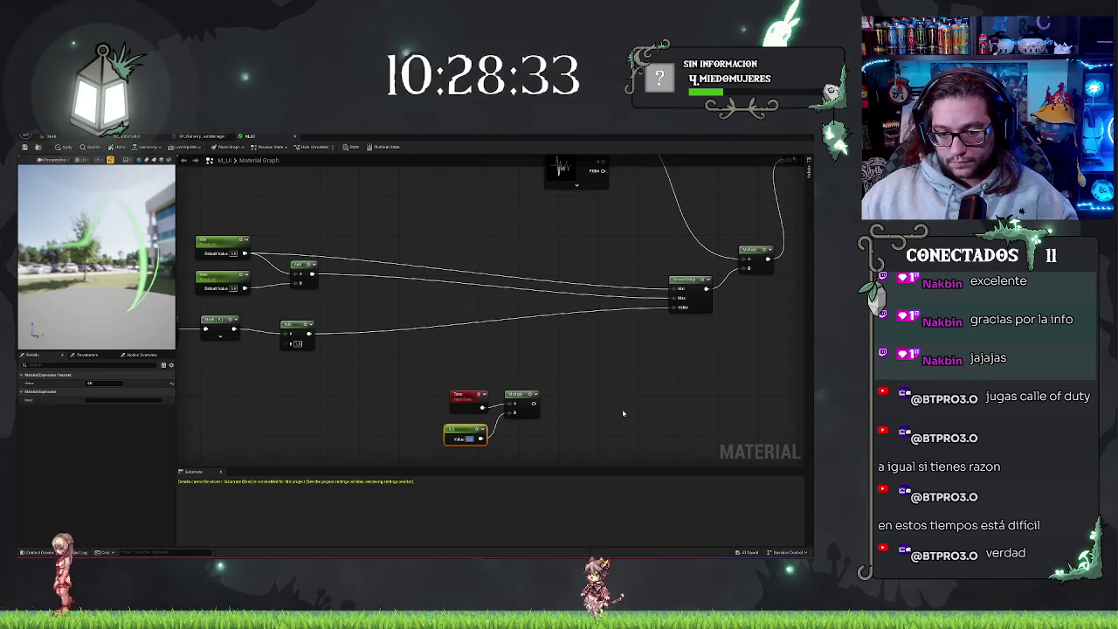
# - Convert the multiplier constant into a parameter named Speed
pyautogui.rightClick(466, 427)
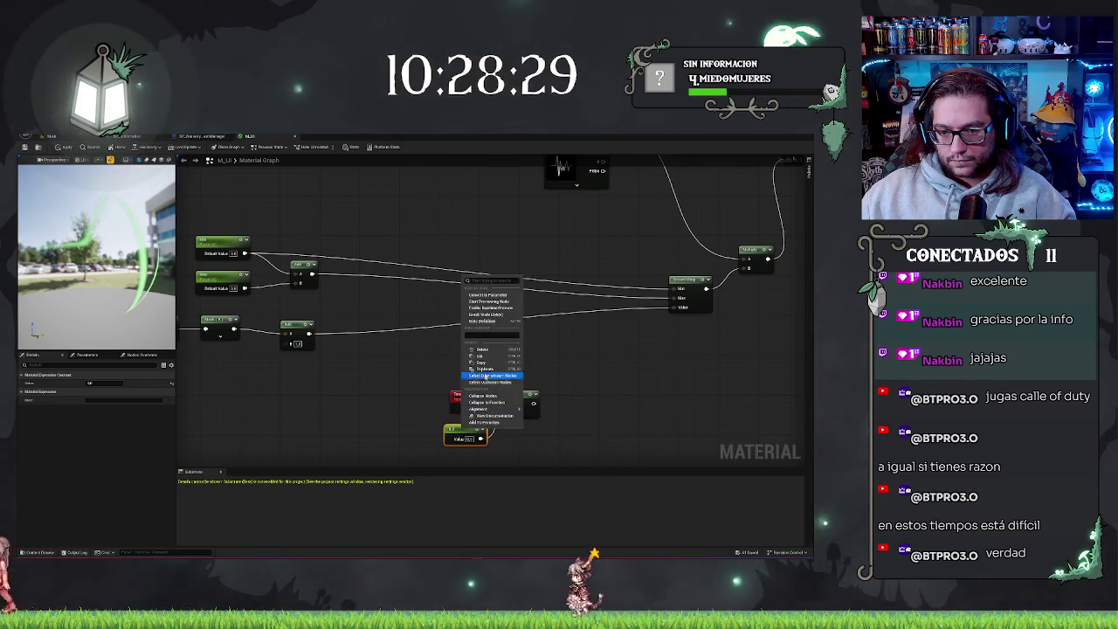
pyautogui.click(482, 295)
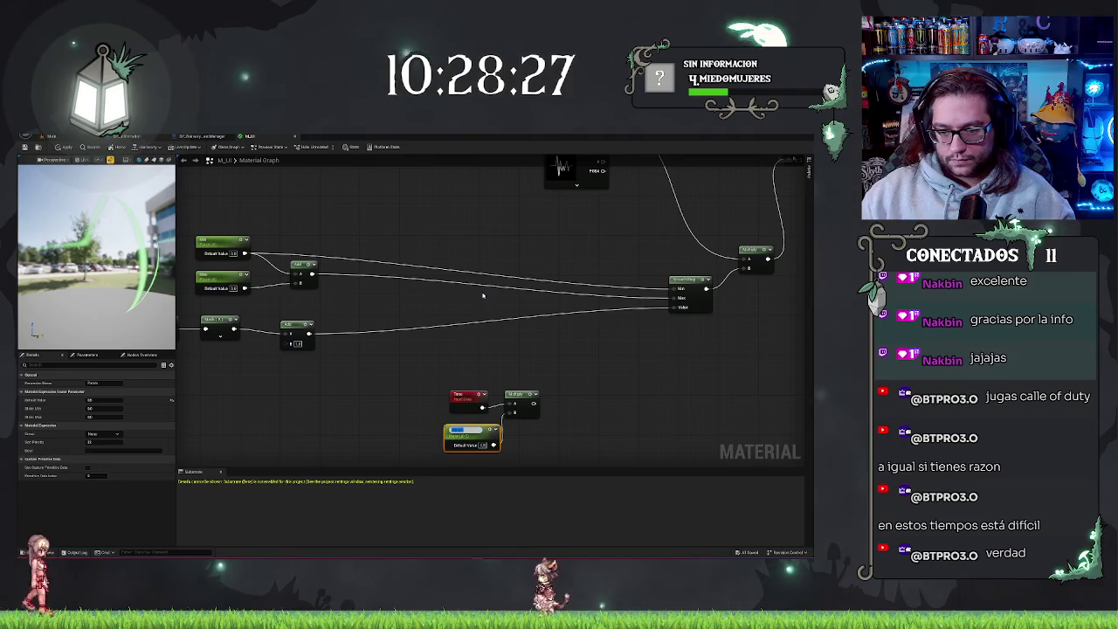
pyautogui.press('Return')
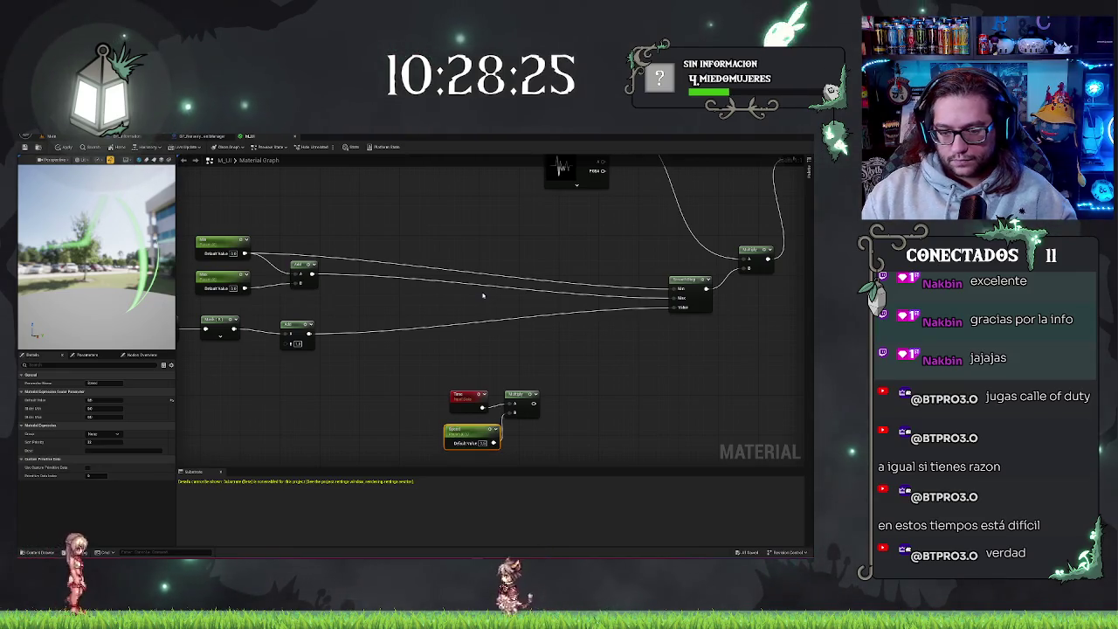
pyautogui.click(598, 374)
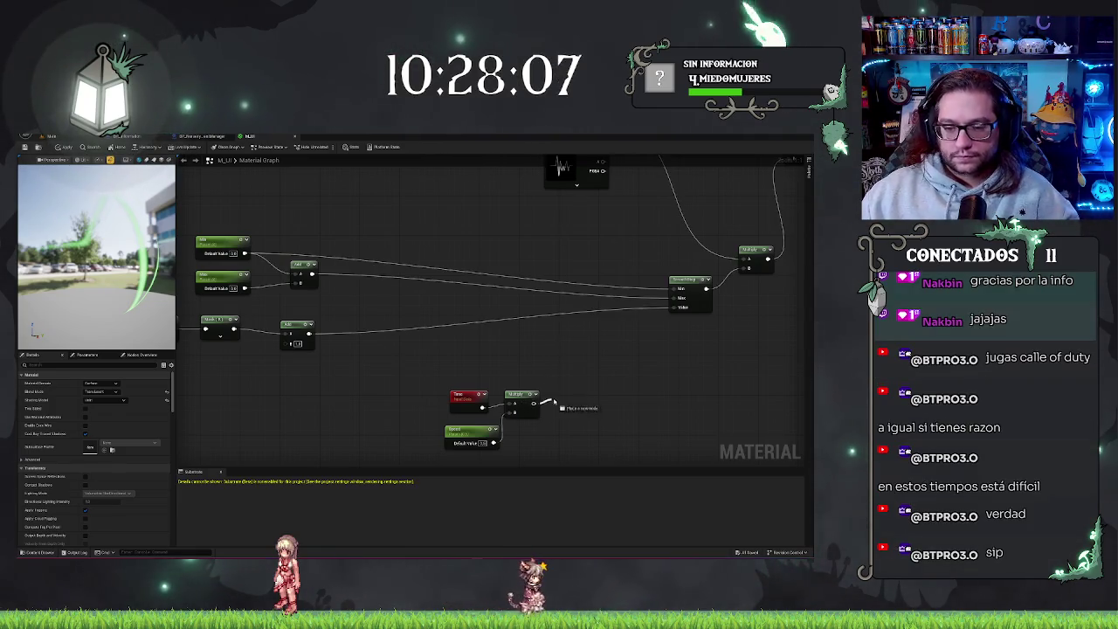
pyautogui.moveTo(534, 402); pyautogui.dragTo(556, 402)
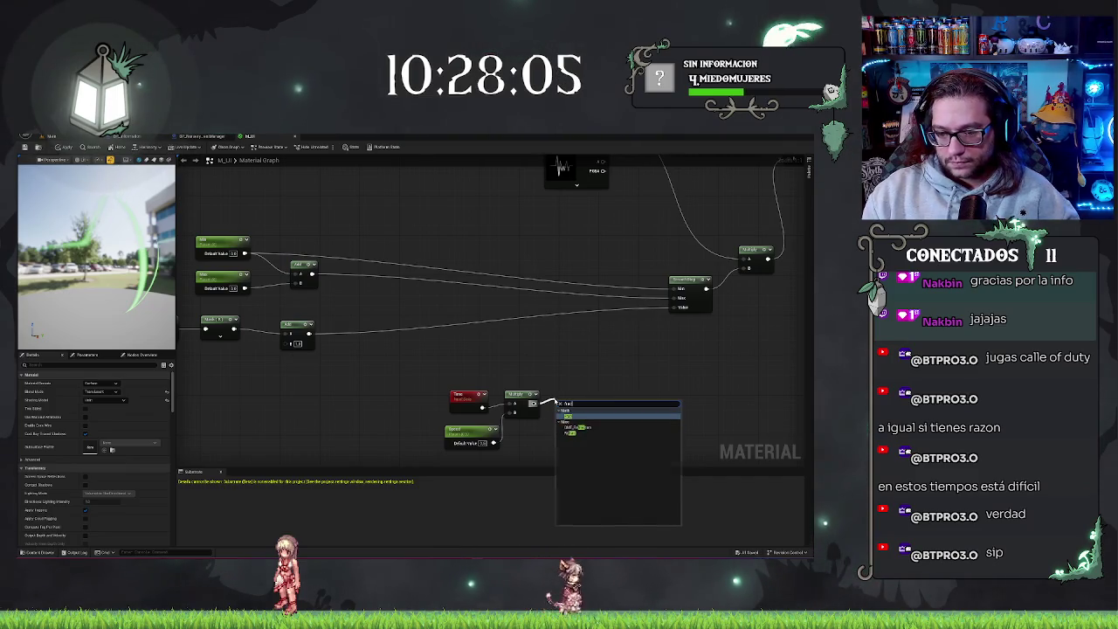
# - Add a Frac node after the Time × Speed Multiply and preview its output
pyautogui.press('Return')
pyautogui.moveTo(564, 403); pyautogui.dragTo(569, 394)
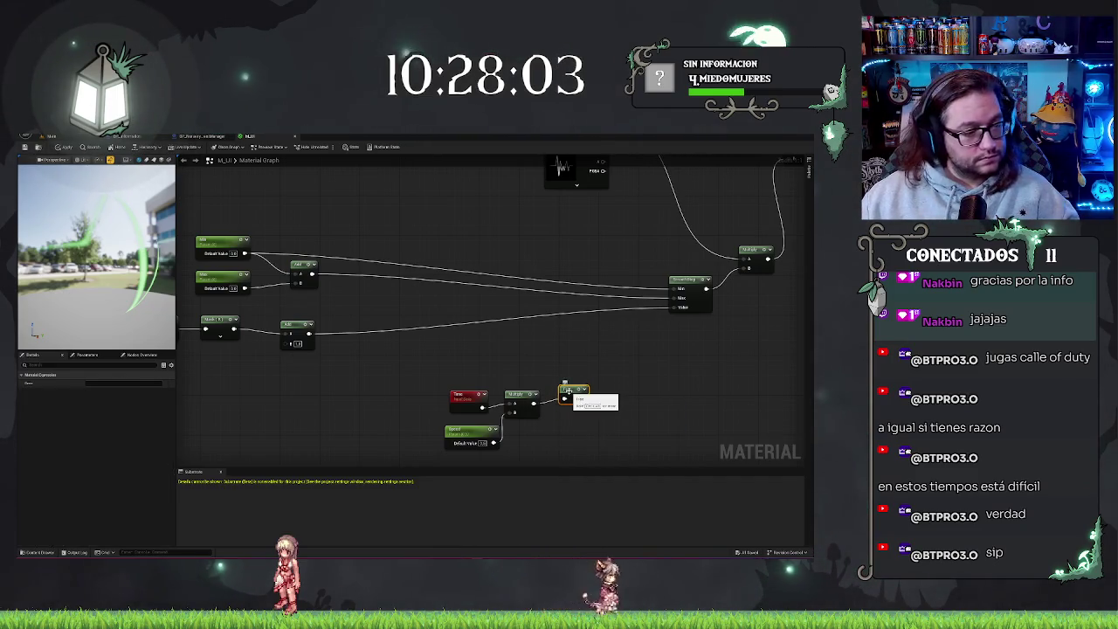
pyautogui.press('space')
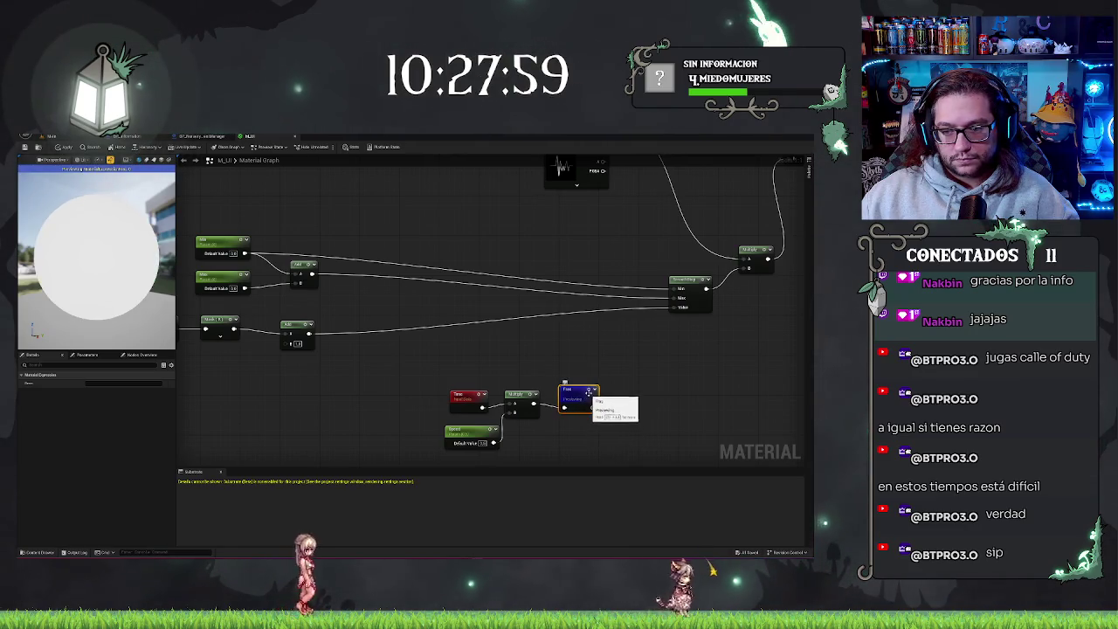
pyautogui.press('space')
pyautogui.click(589, 366)
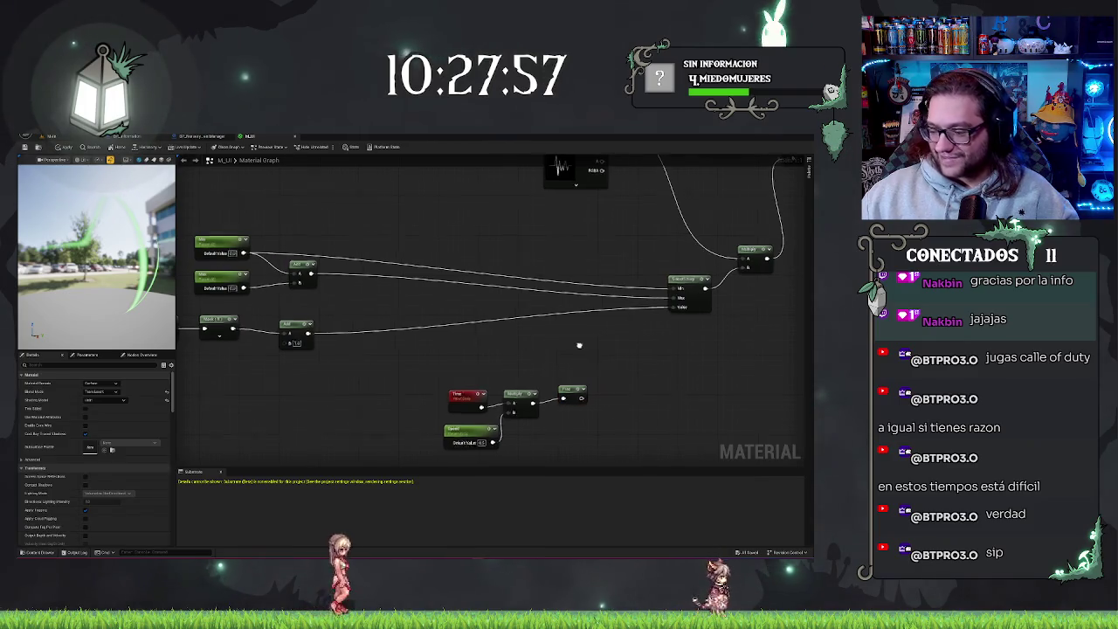
pyautogui.moveTo(579, 348); pyautogui.dragTo(558, 338)
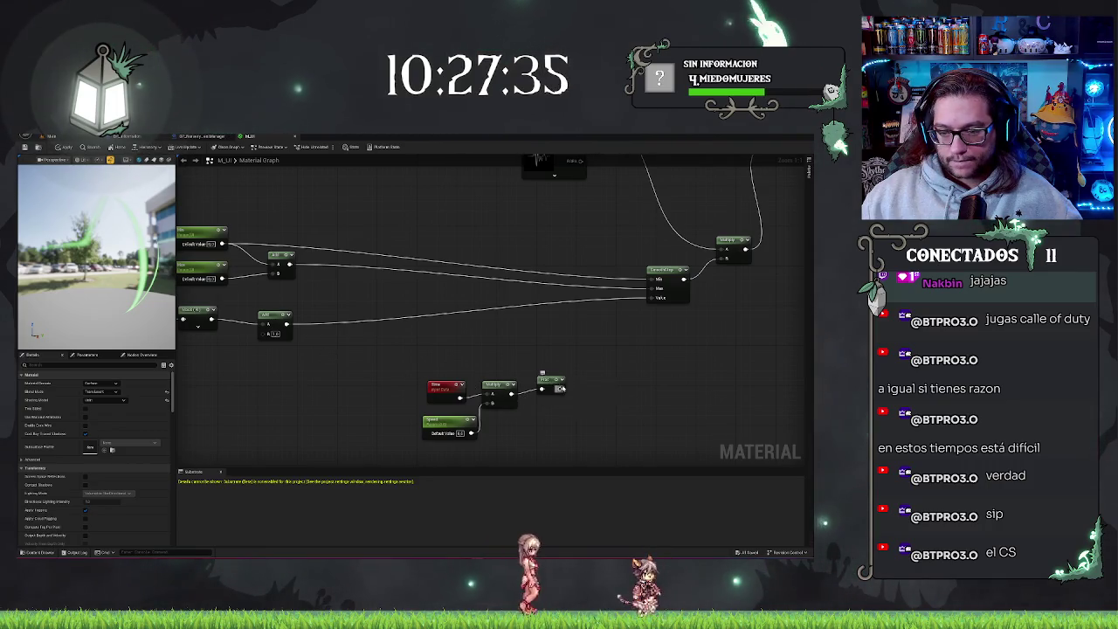
# - Add an If node from Frac's output and wire the Mask node's output into it
pyautogui.moveTo(559, 388); pyautogui.dragTo(582, 366)
pyautogui.write('f')
pyautogui.press('Return')
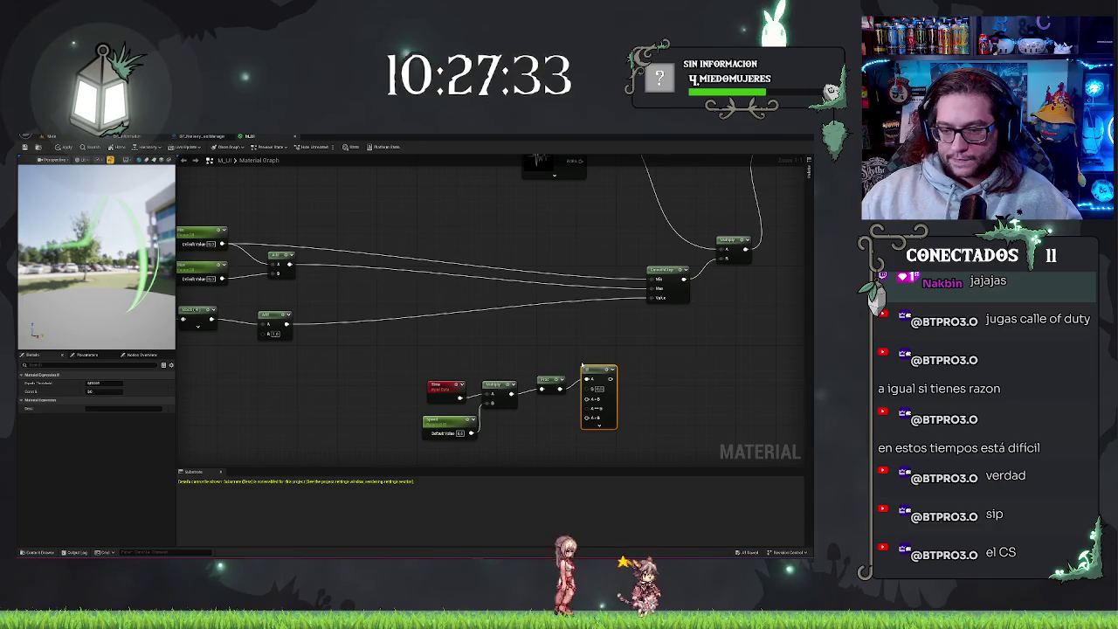
pyautogui.moveTo(587, 365); pyautogui.dragTo(602, 351)
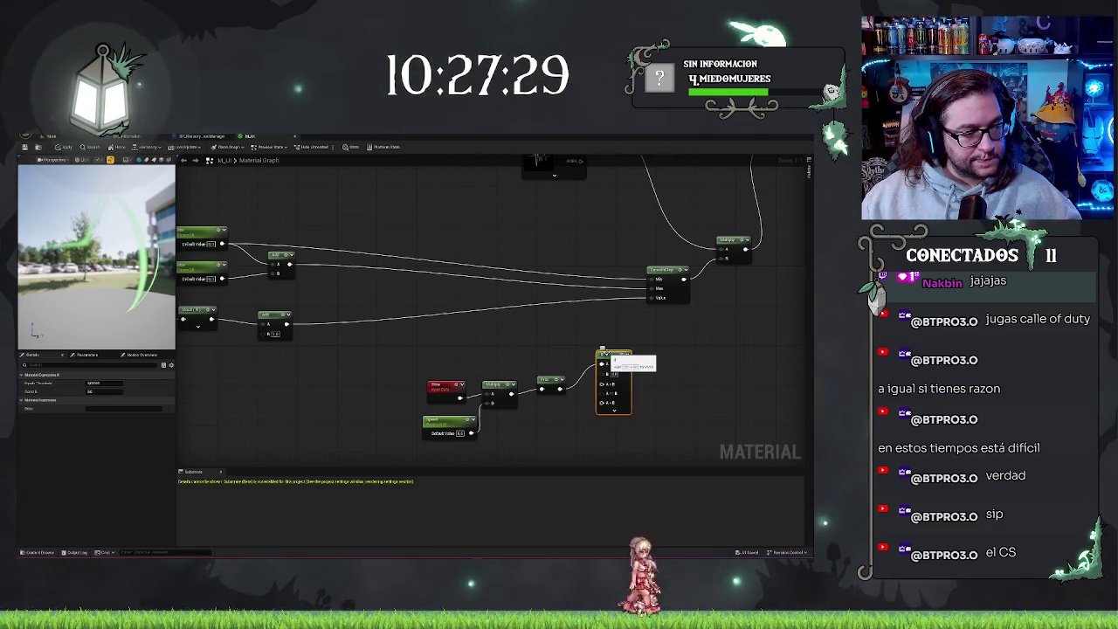
pyautogui.moveTo(489, 247)
pyautogui.mouseDown()
pyautogui.moveTo(462, 304)
pyautogui.moveTo(670, 247)
pyautogui.mouseUp()
pyautogui.moveTo(603, 263)
pyautogui.mouseDown()
pyautogui.moveTo(562, 245)
pyautogui.moveTo(553, 258)
pyautogui.mouseUp()
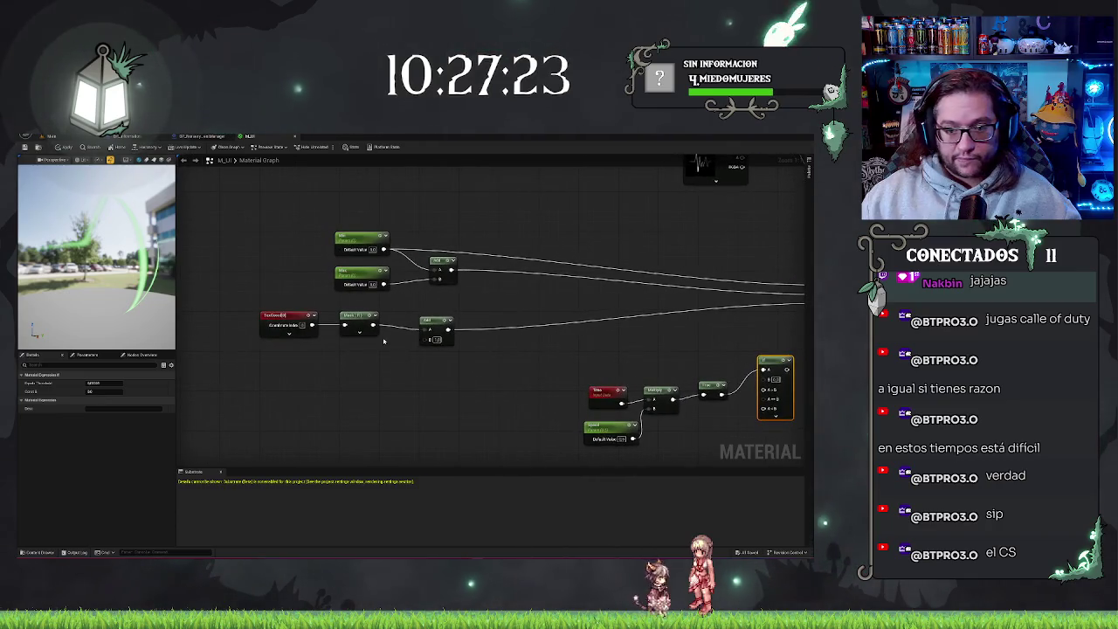
pyautogui.moveTo(373, 327); pyautogui.dragTo(765, 369)
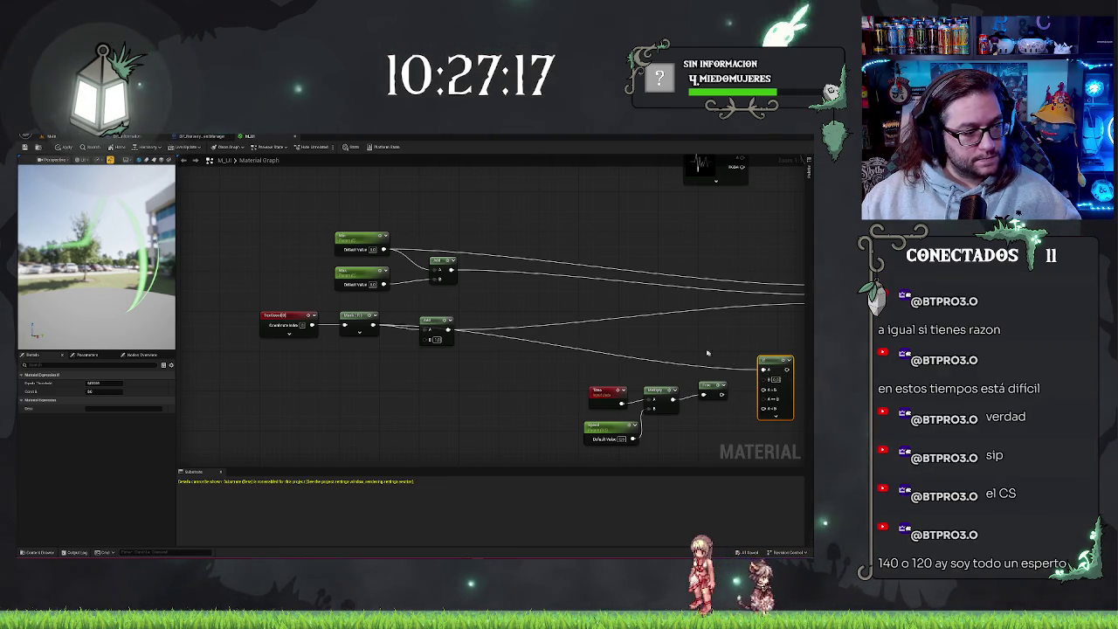
pyautogui.moveTo(709, 352); pyautogui.dragTo(632, 367)
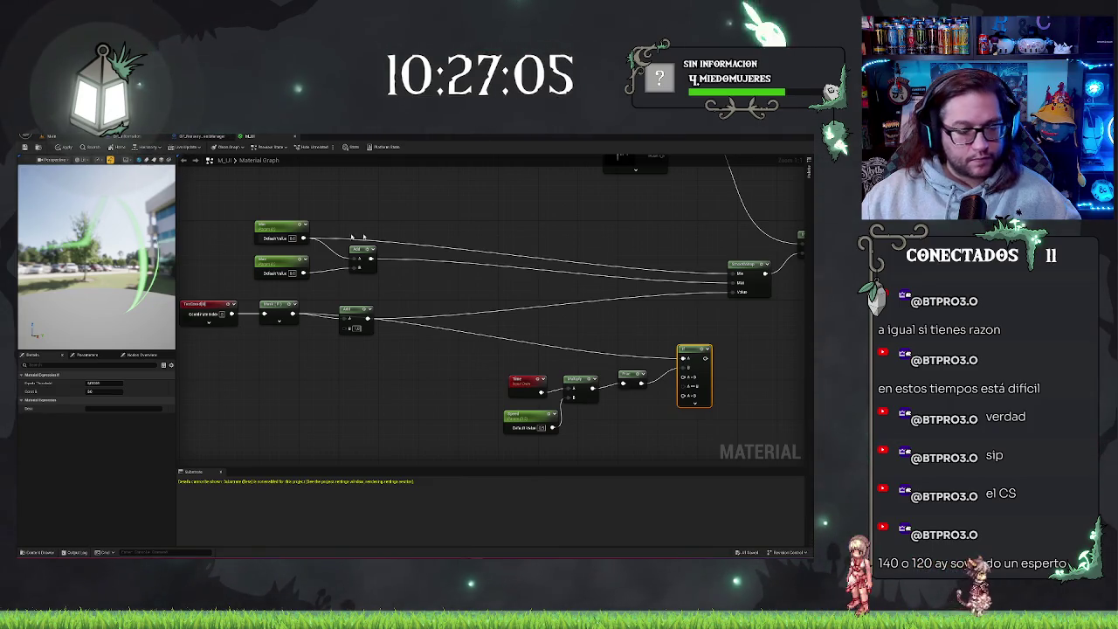
# - Plug the waveform Texture Sample output into the If node's A>B input
pyautogui.scroll(-5, 316, 235)
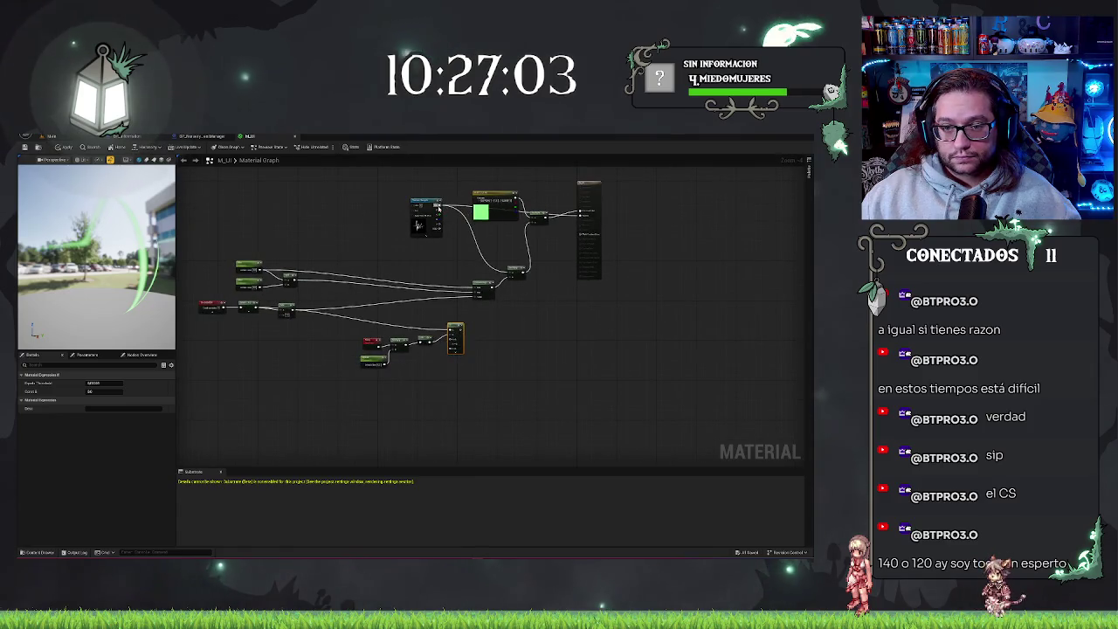
pyautogui.moveTo(440, 210); pyautogui.dragTo(445, 274)
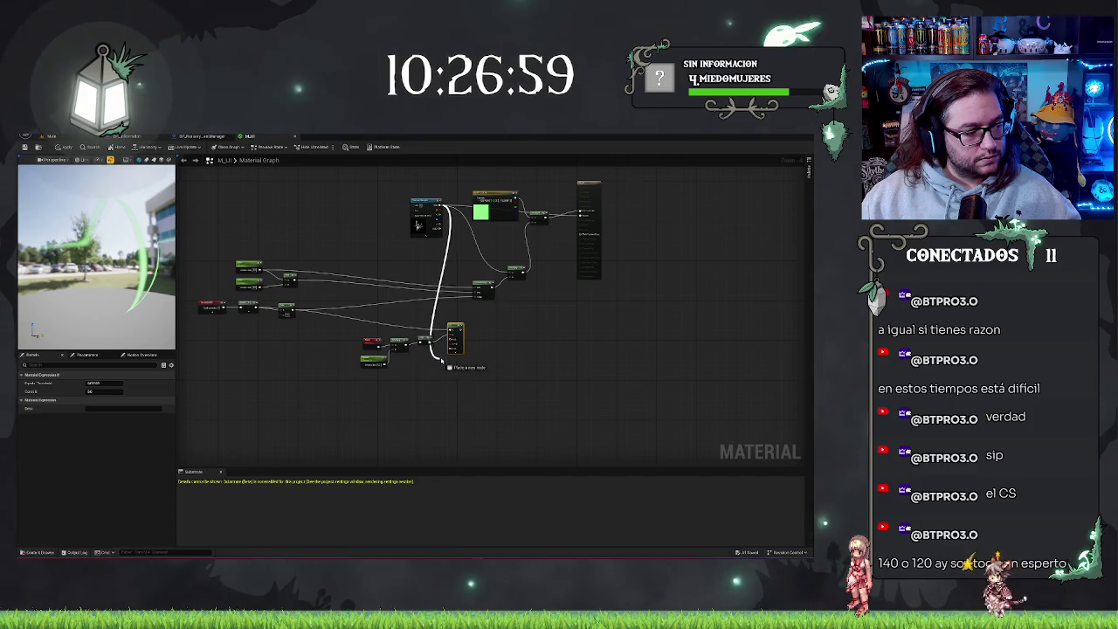
pyautogui.scroll(4, 441, 360)
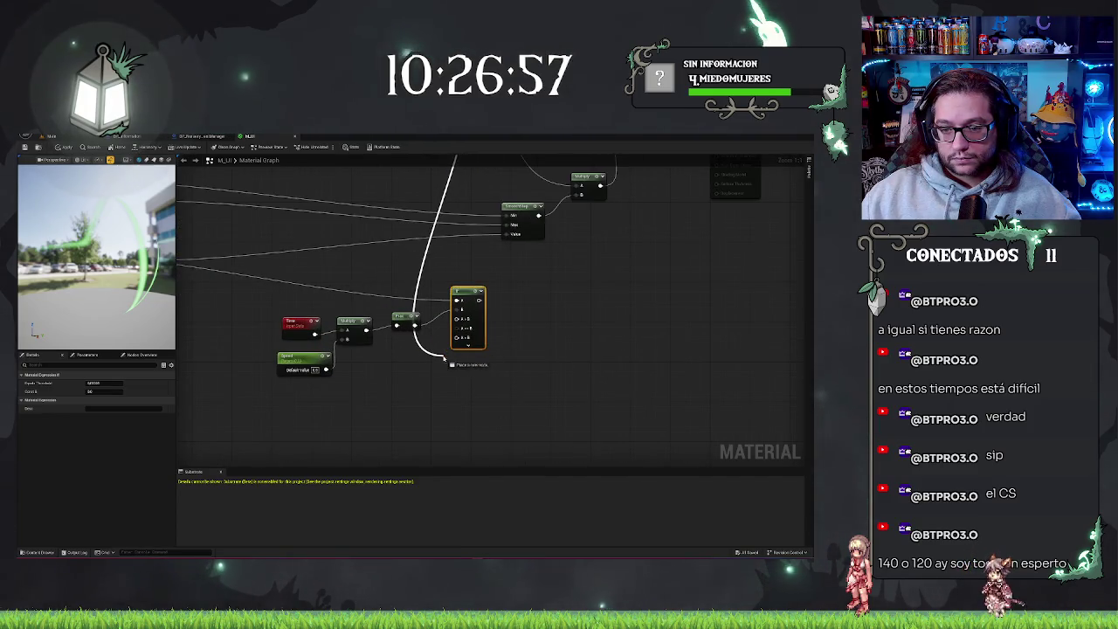
pyautogui.moveTo(444, 358); pyautogui.dragTo(455, 337)
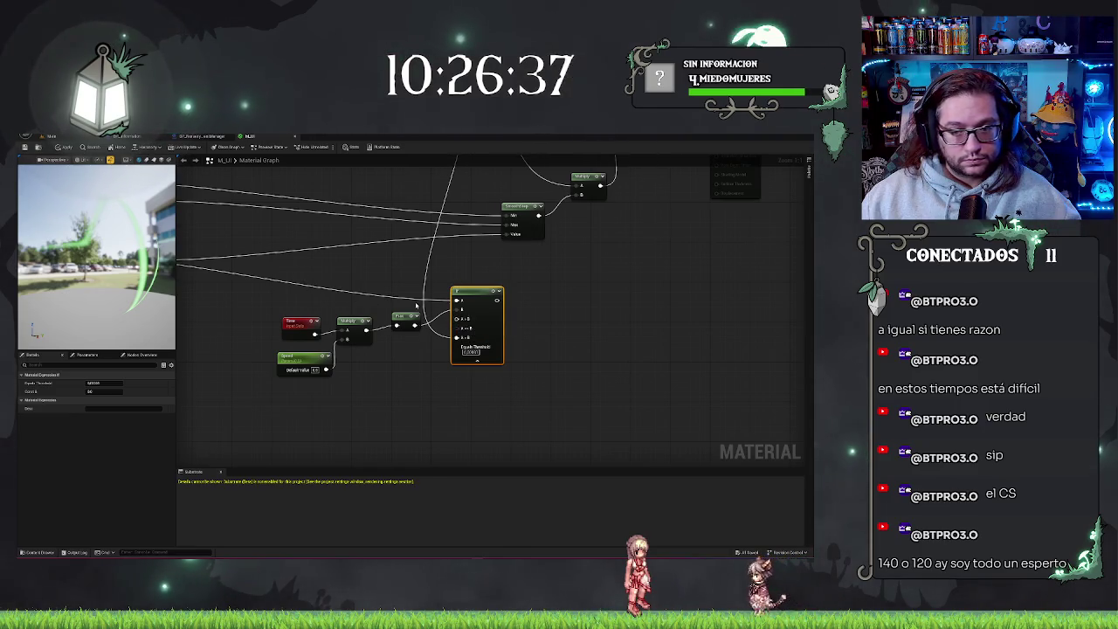
pyautogui.scroll(-3, 495, 335)
pyautogui.moveTo(494, 335); pyautogui.dragTo(448, 284)
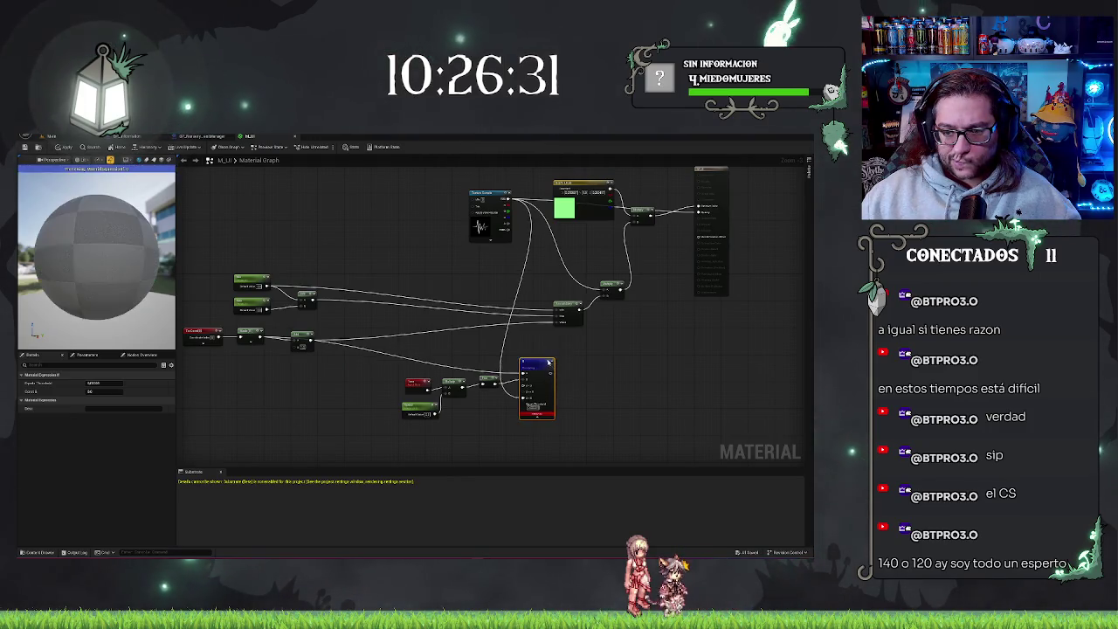
pyautogui.moveTo(134, 267); pyautogui.dragTo(171, 269)
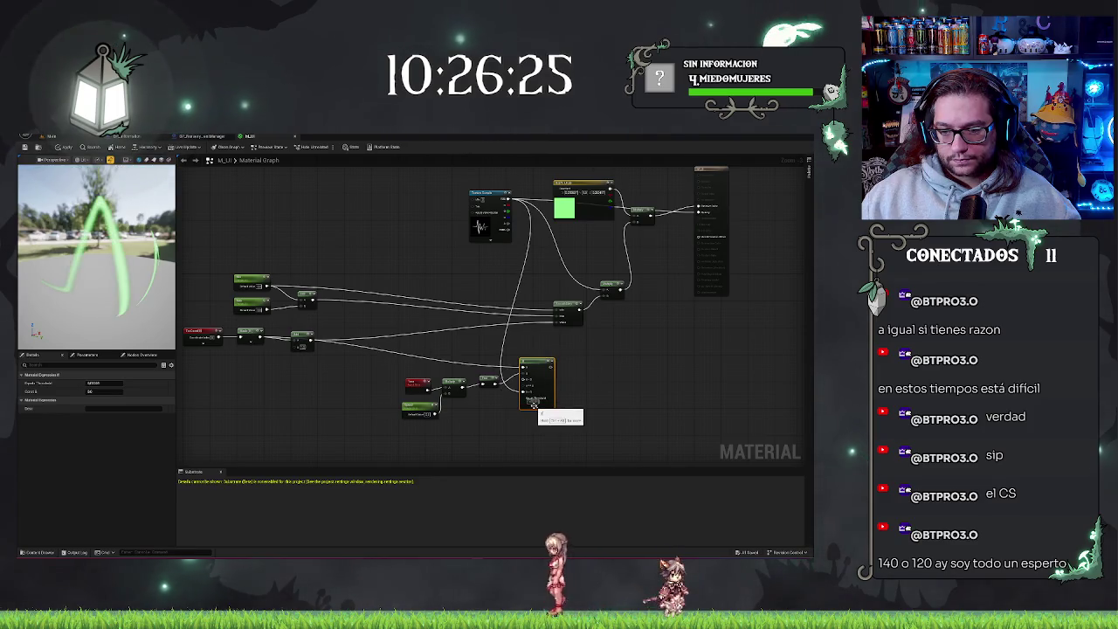
pyautogui.scroll(2, 533, 405)
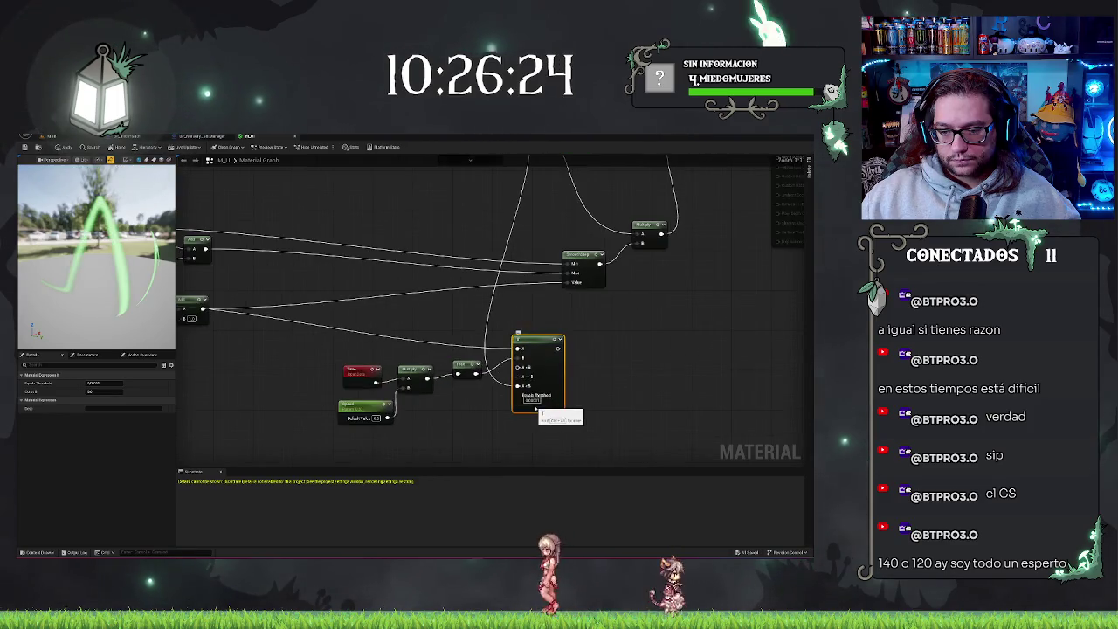
# - Wire a new Constant into the If node's other branch and preview the result on the sphere
pyautogui.click(452, 420)
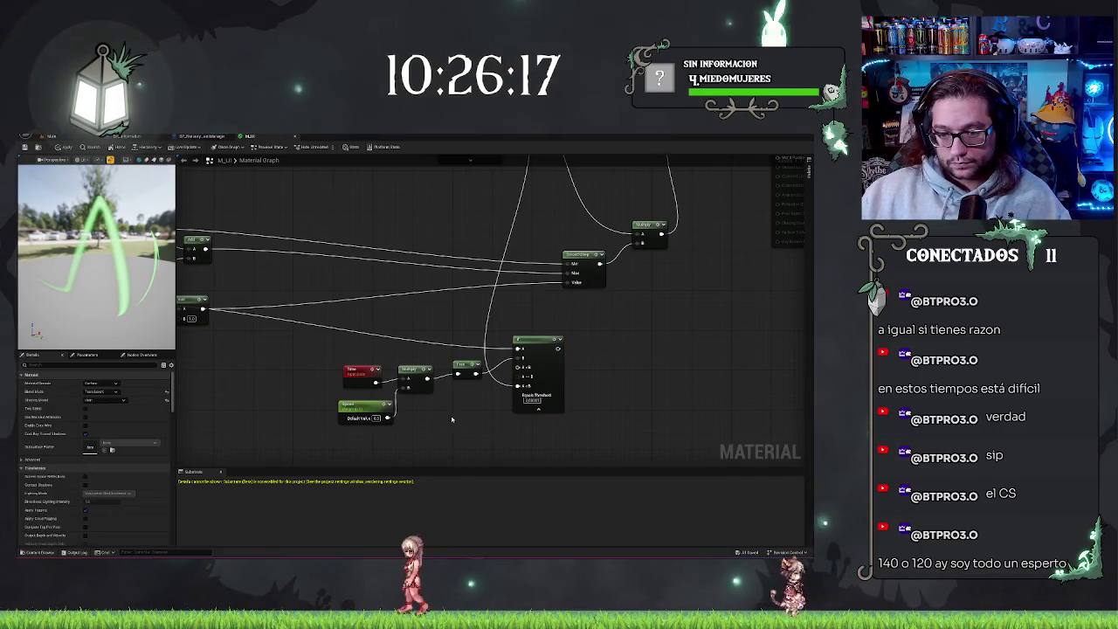
pyautogui.click(459, 417)
pyautogui.moveTo(490, 423); pyautogui.dragTo(522, 371)
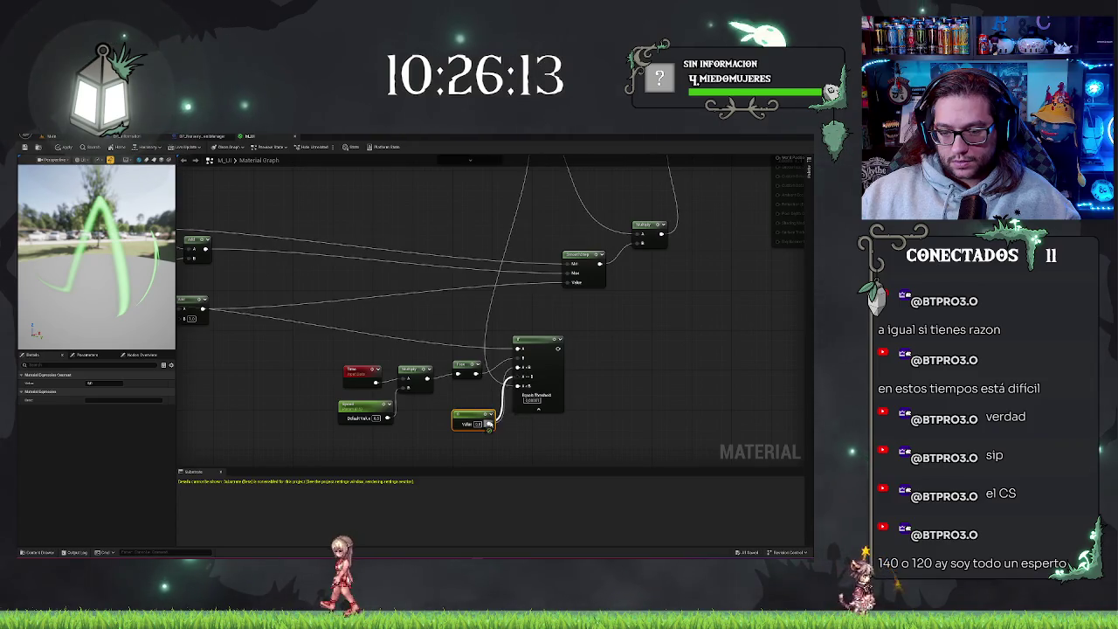
pyautogui.press('space')
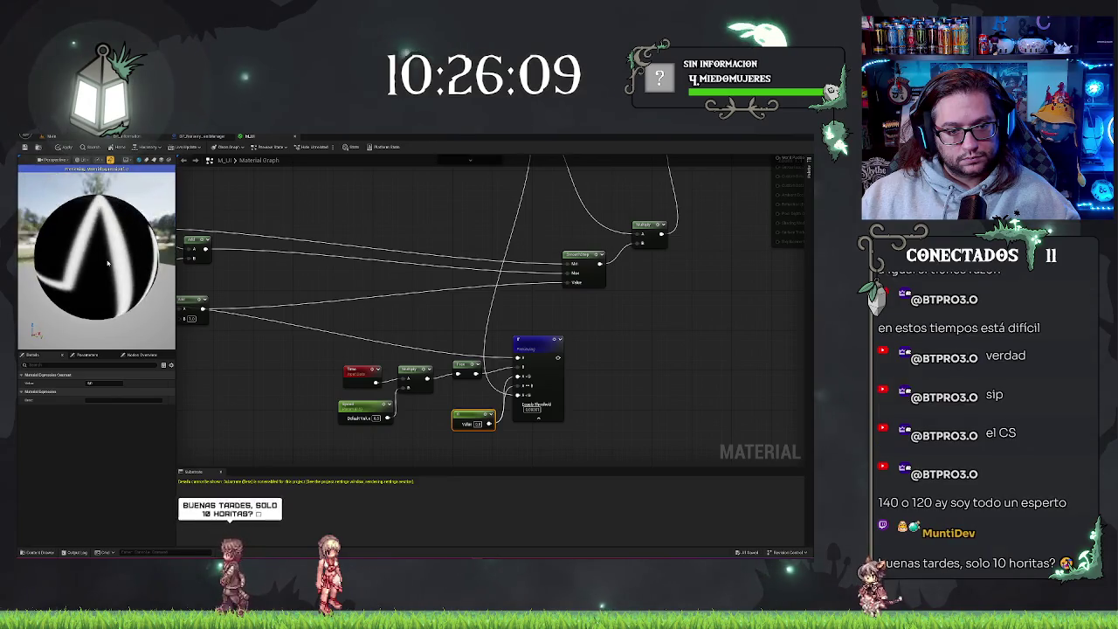
pyautogui.scroll(-5, 108, 262)
pyautogui.moveTo(108, 261); pyautogui.dragTo(48, 261)
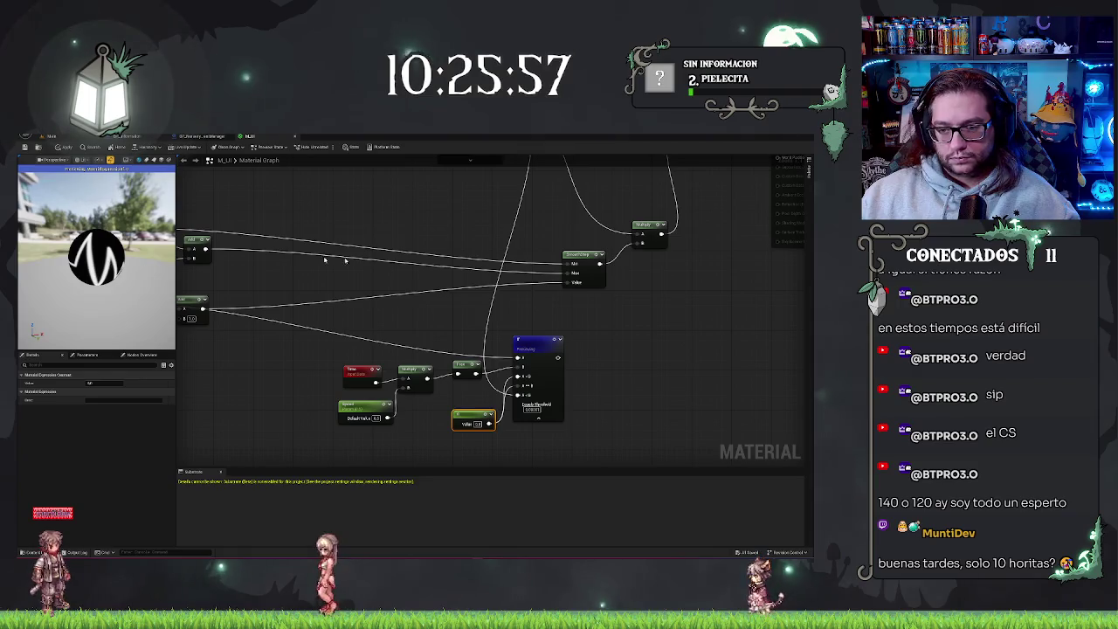
pyautogui.click(696, 305)
pyautogui.scroll(-2, 696, 306)
pyautogui.scroll(2, 529, 424)
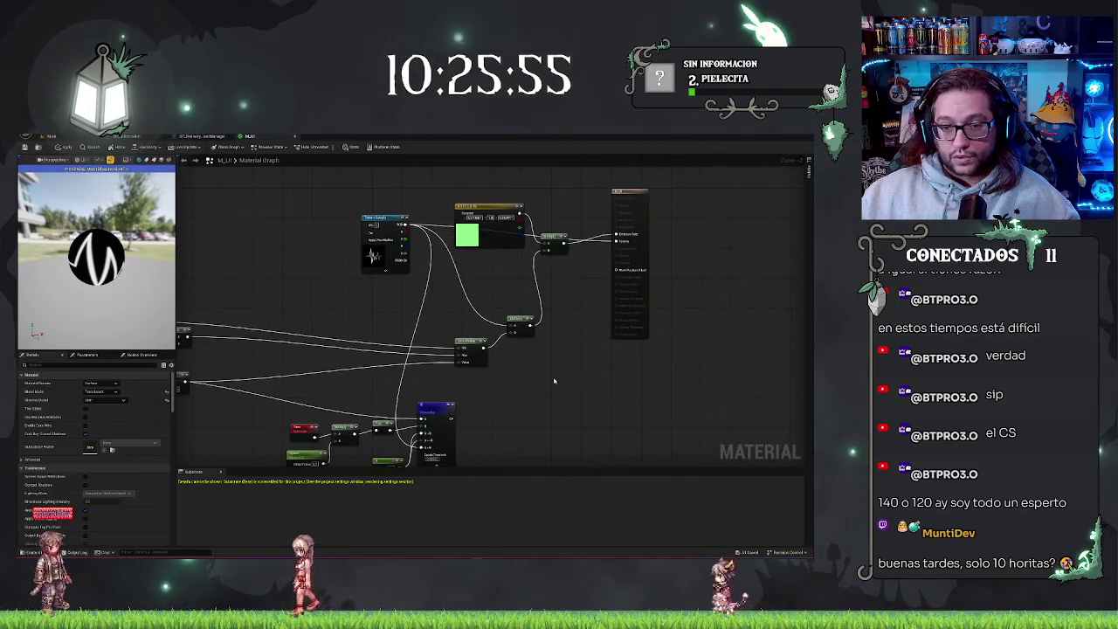
pyautogui.scroll(-2, 536, 294)
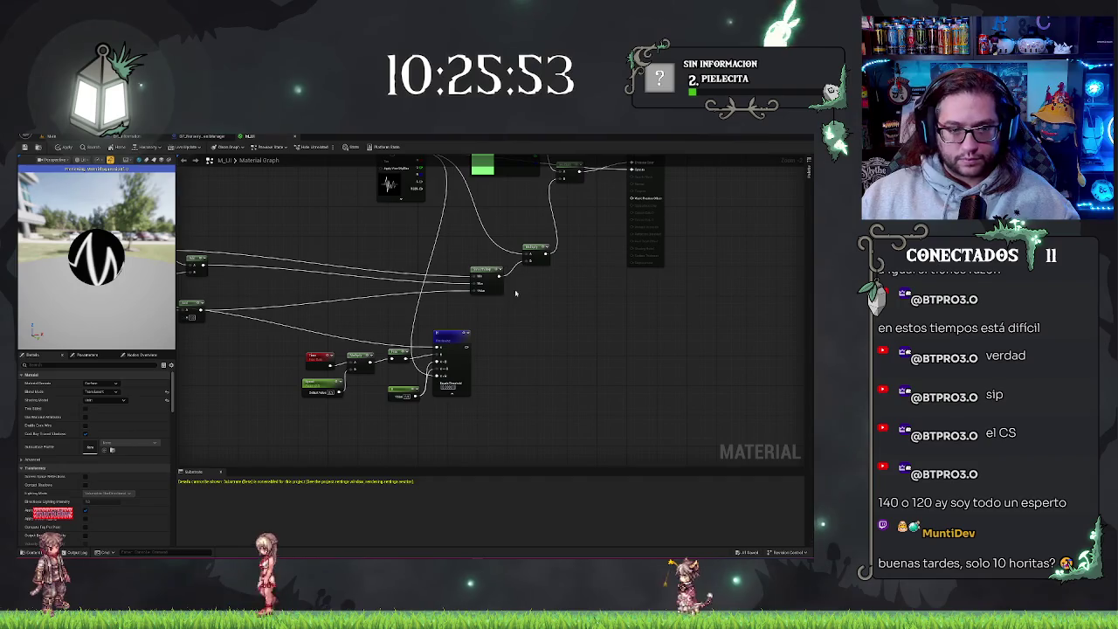
pyautogui.moveTo(96, 261); pyautogui.dragTo(153, 261)
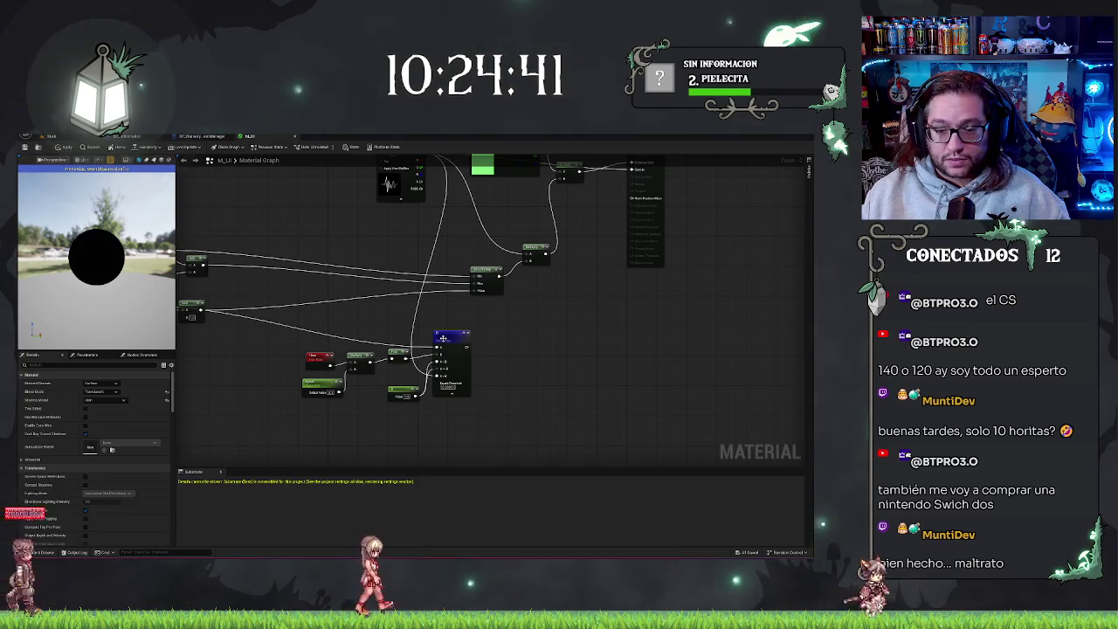
# - Add a Subtract node fed by the If output and preview it on the sphere
pyautogui.moveTo(259, 328)
pyautogui.mouseDown()
pyautogui.moveTo(419, 329)
pyautogui.moveTo(352, 320)
pyautogui.mouseUp()
pyautogui.scroll(1, 420, 328)
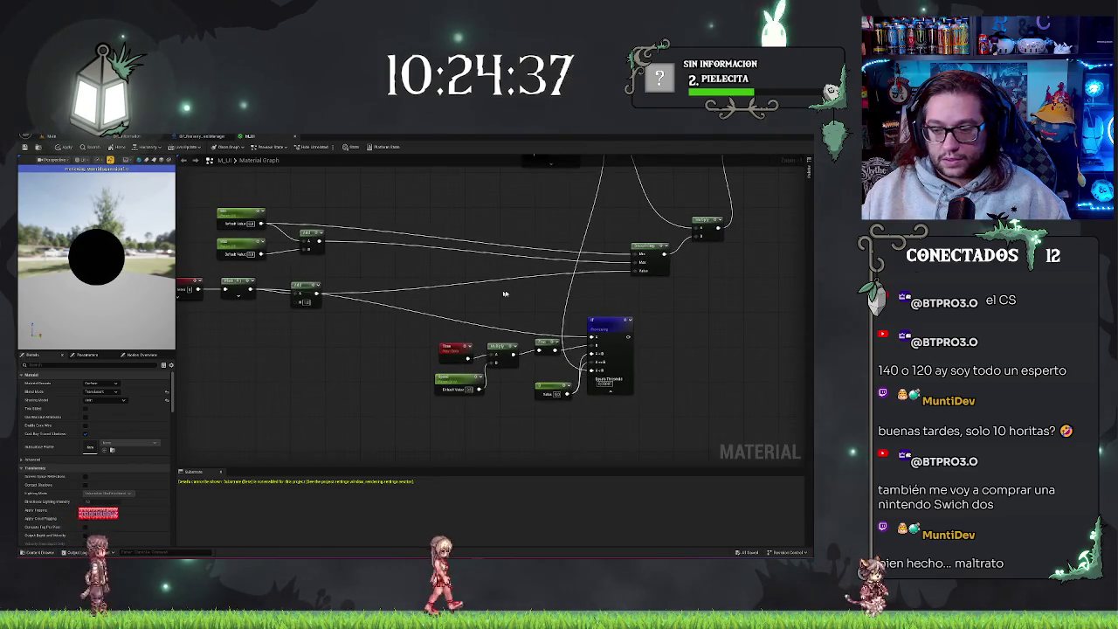
pyautogui.moveTo(659, 351); pyautogui.dragTo(722, 361)
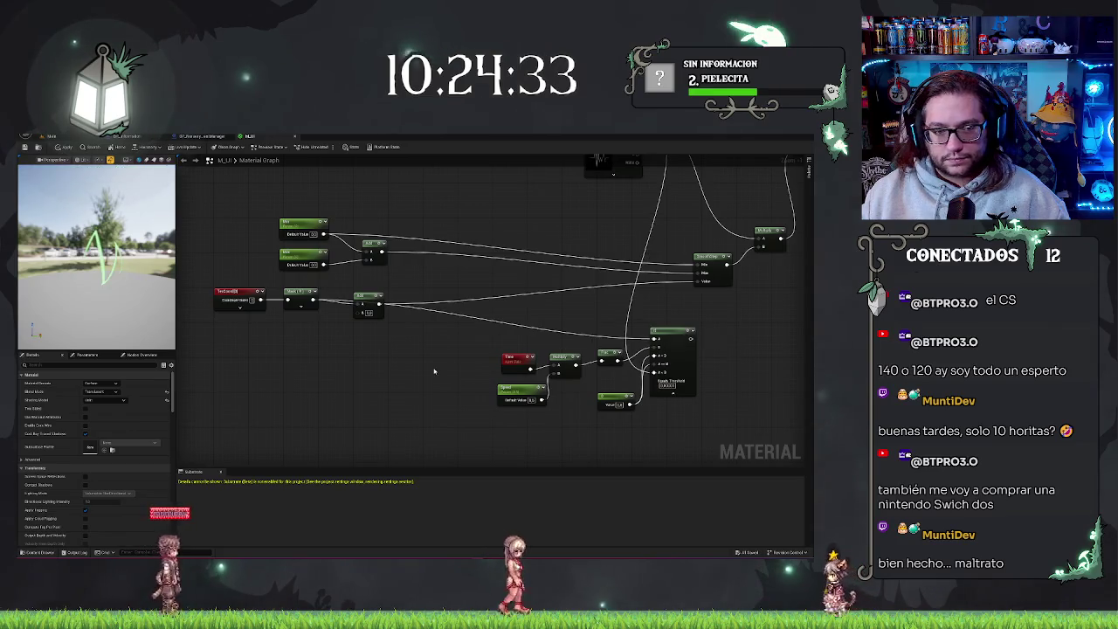
pyautogui.moveTo(375, 352)
pyautogui.mouseDown()
pyautogui.moveTo(369, 375)
pyautogui.moveTo(340, 375)
pyautogui.mouseUp()
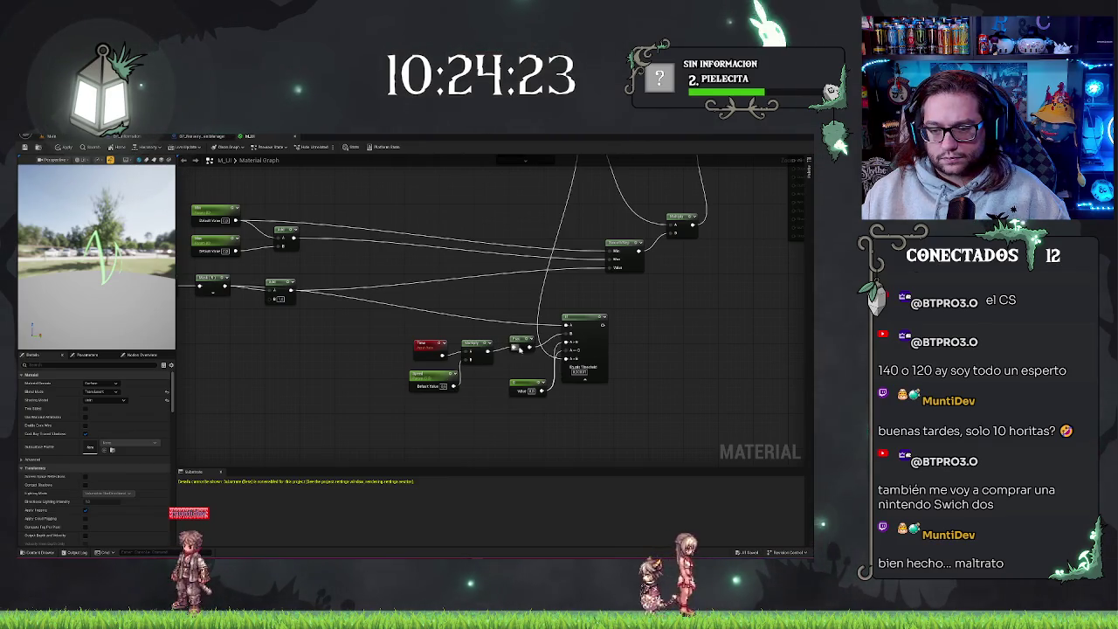
pyautogui.moveTo(530, 348); pyautogui.dragTo(598, 402)
pyautogui.write('subtract')
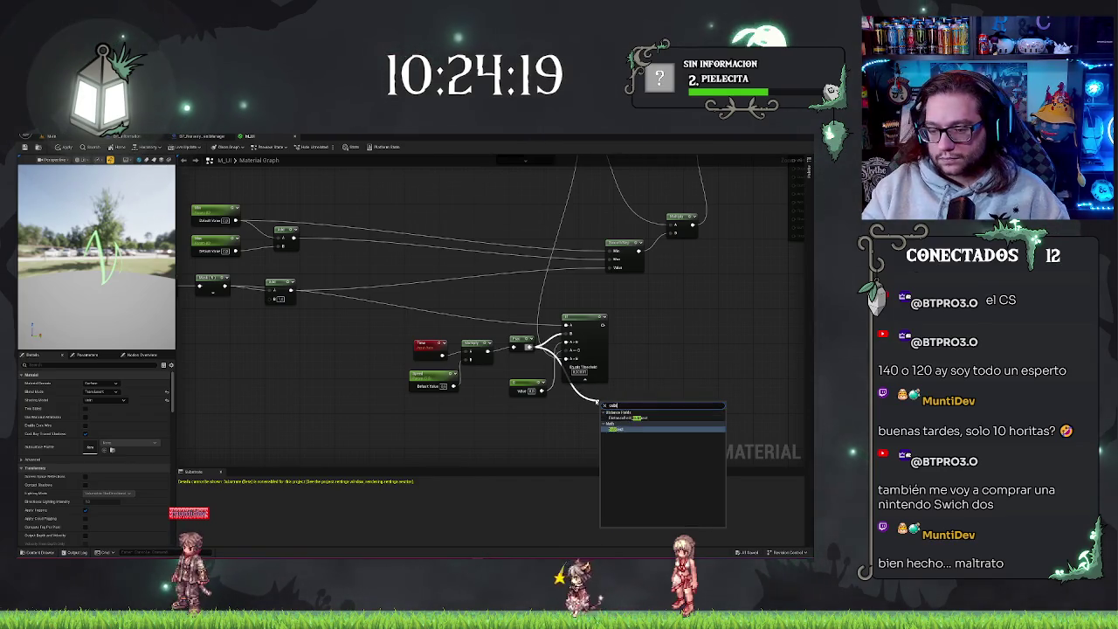
pyautogui.press('Return')
pyautogui.moveTo(555, 402)
pyautogui.mouseDown()
pyautogui.moveTo(183, 297)
pyautogui.moveTo(499, 288)
pyautogui.mouseUp()
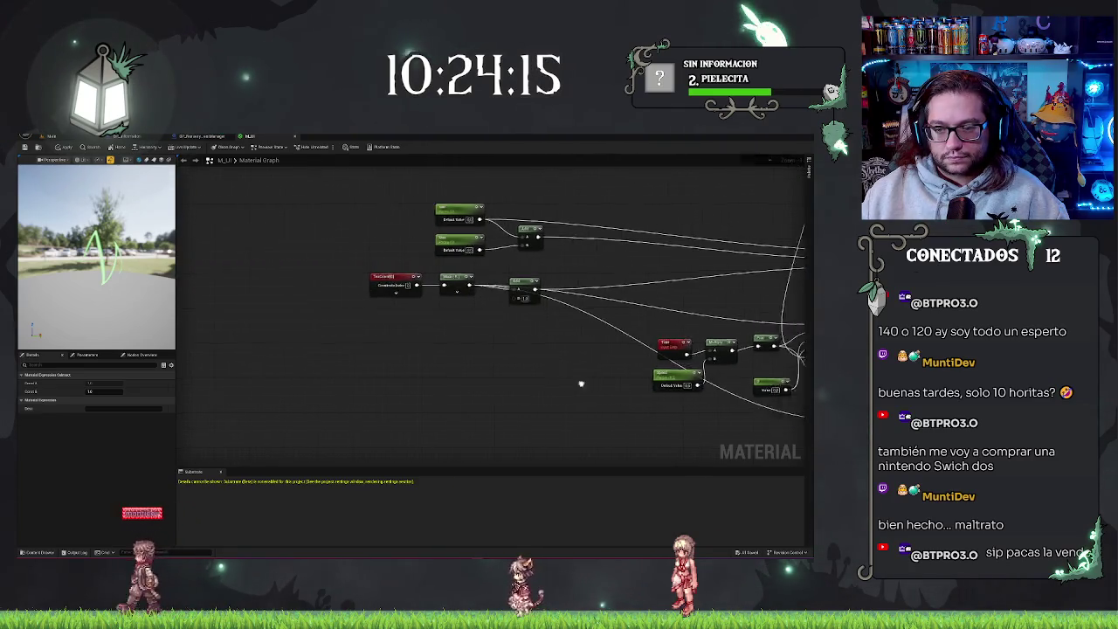
pyautogui.press('space')
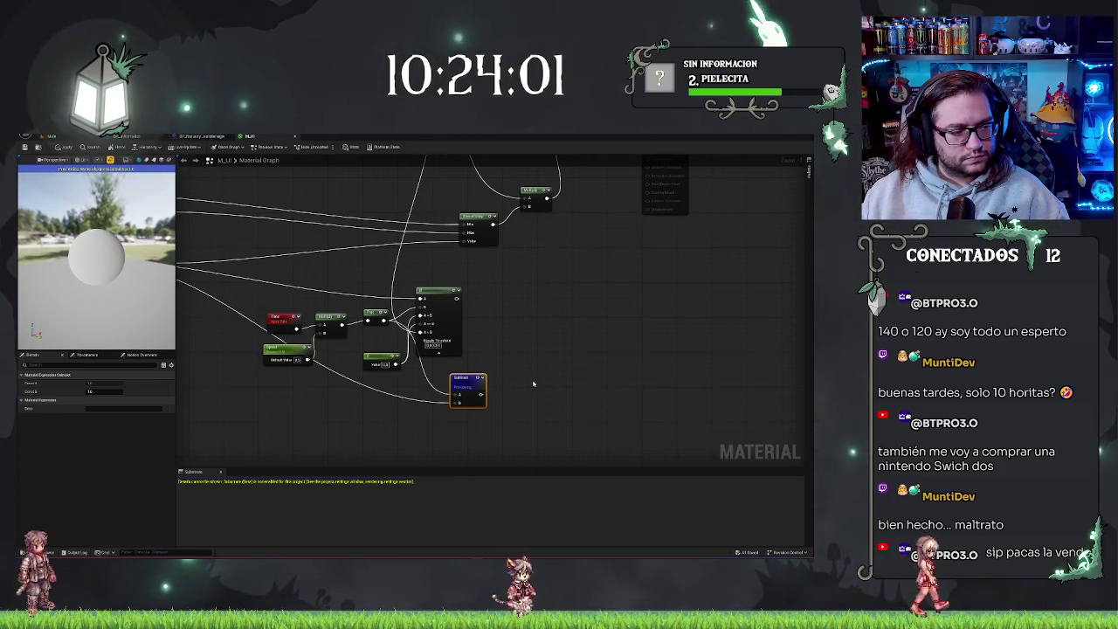
# - Clamp the Subtract result with a new Saturate node and preview it on the sphere
pyautogui.moveTo(437, 387); pyautogui.dragTo(471, 376)
pyautogui.write('at')
pyautogui.press('Return')
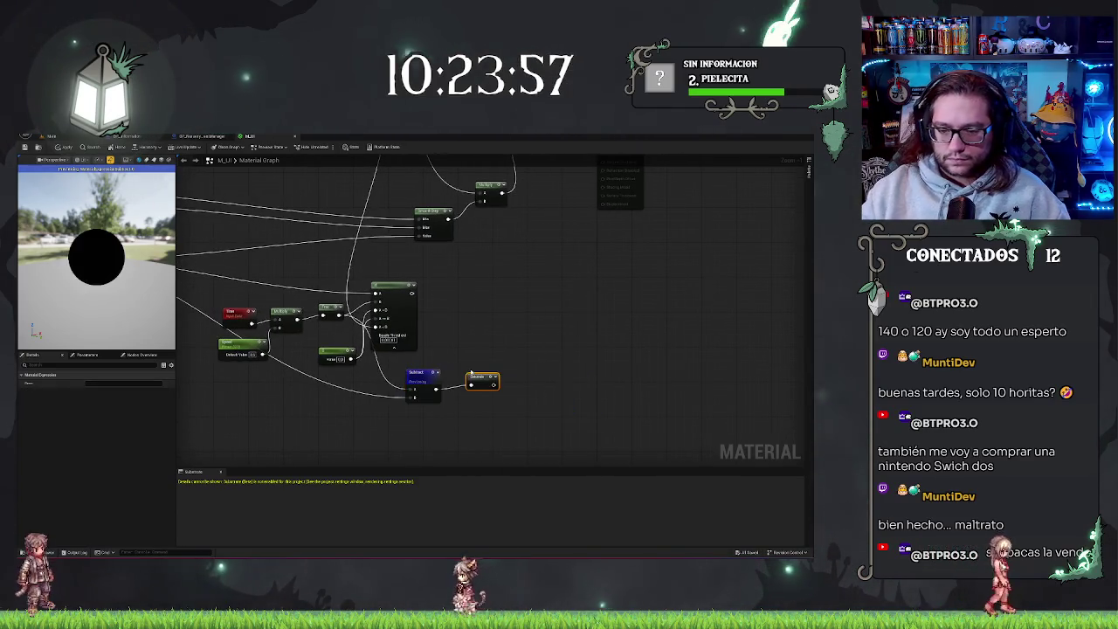
pyautogui.scroll(1, 499, 374)
pyautogui.press('space')
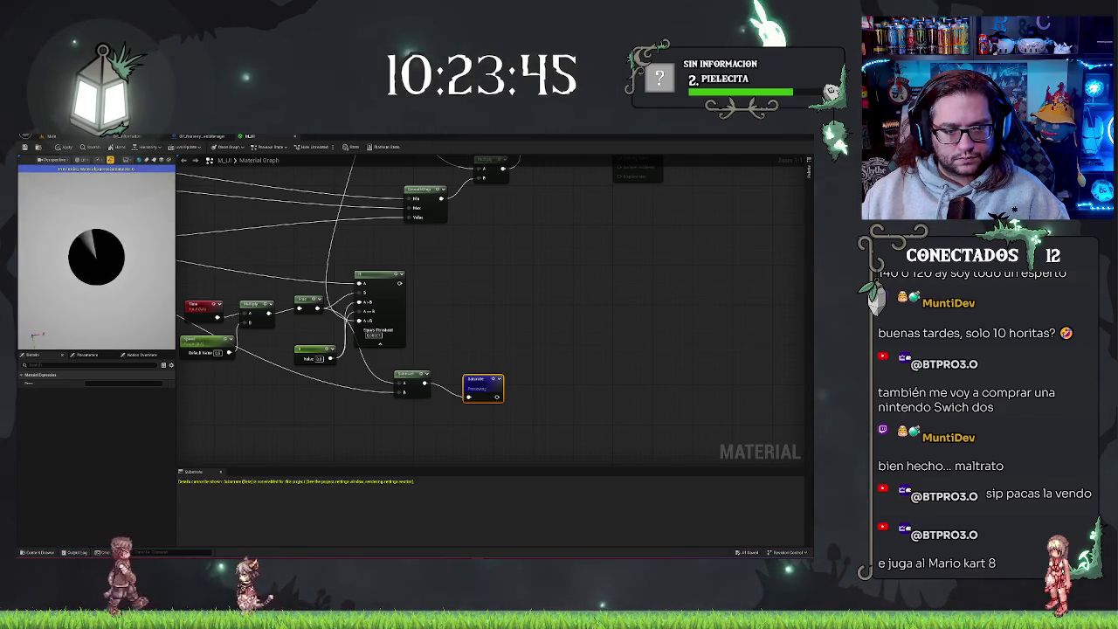
pyautogui.moveTo(495, 398); pyautogui.dragTo(534, 380)
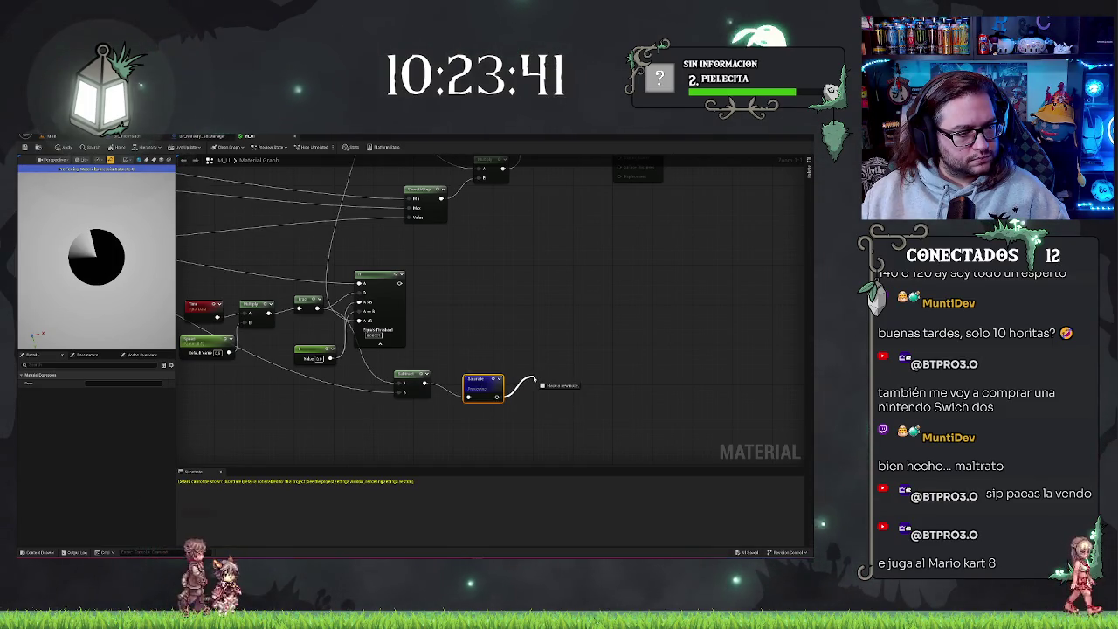
pyautogui.moveTo(534, 380); pyautogui.dragTo(534, 381)
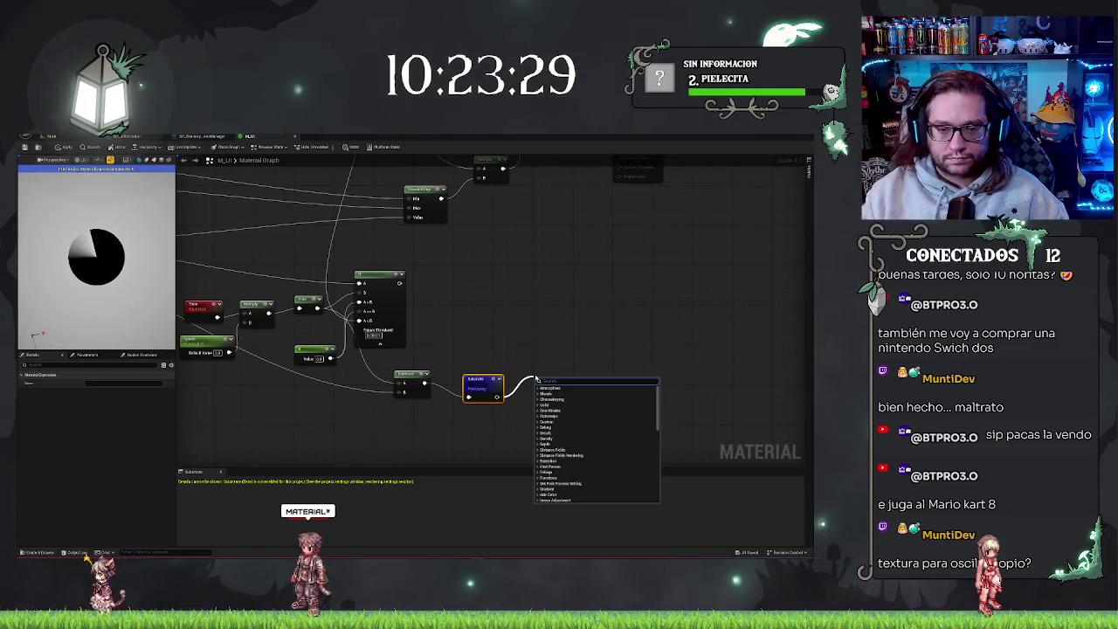
pyautogui.click(438, 372)
pyautogui.moveTo(431, 369); pyautogui.dragTo(505, 397)
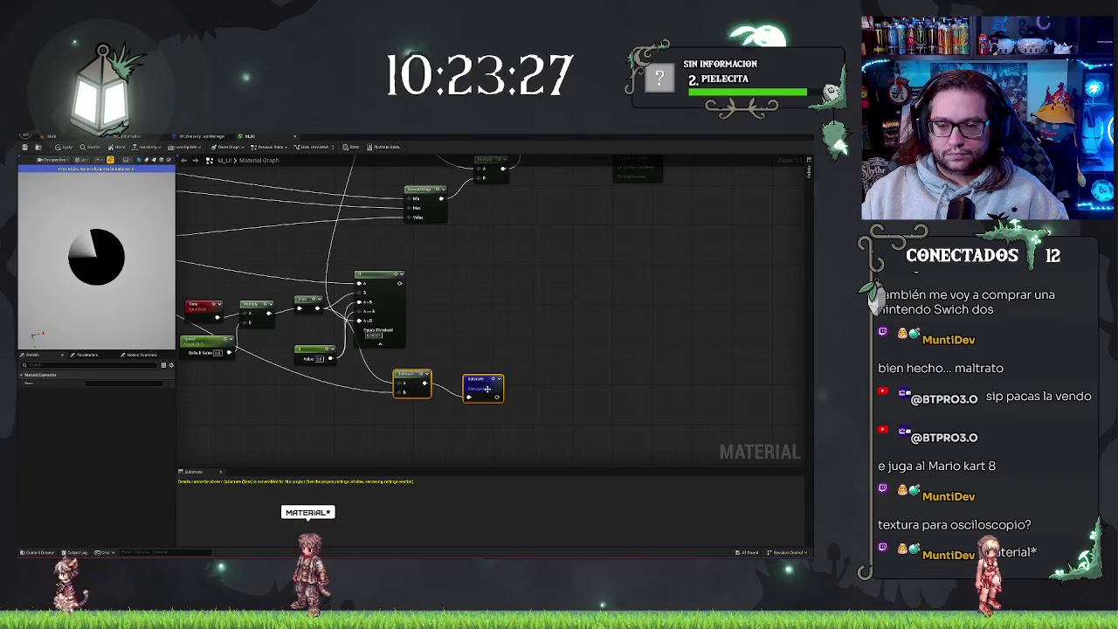
pyautogui.moveTo(108, 276); pyautogui.dragTo(108, 276)
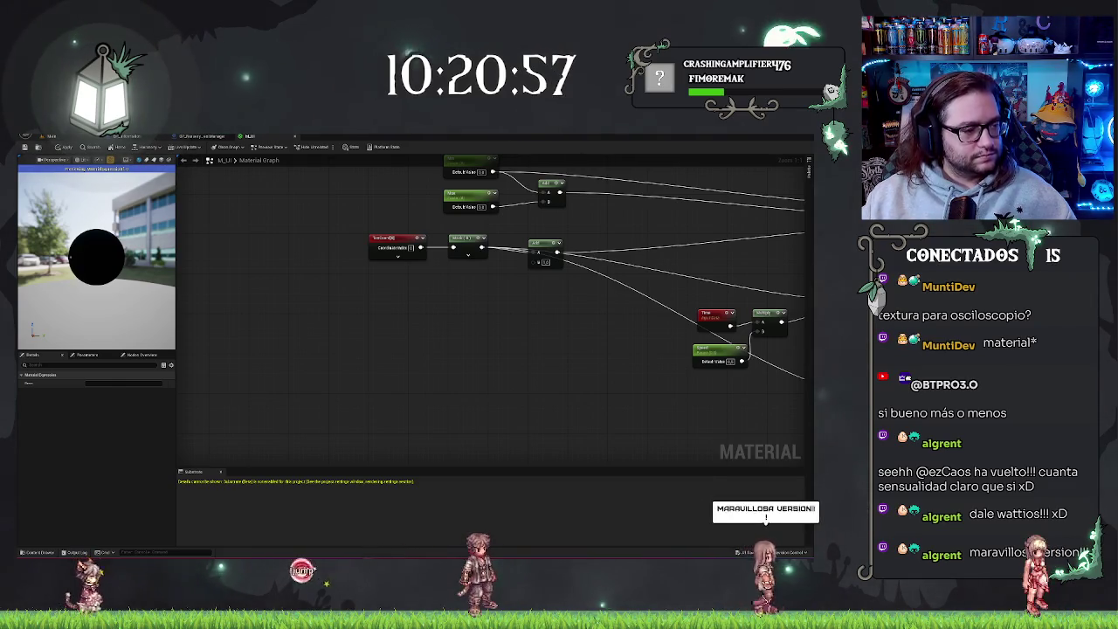
# - Delete the Lerp and Multiply nodes near the material output
pyautogui.moveTo(591, 323); pyautogui.dragTo(362, 351)
pyautogui.moveTo(775, 281)
pyautogui.mouseDown()
pyautogui.moveTo(585, 296)
pyautogui.moveTo(512, 404)
pyautogui.mouseUp()
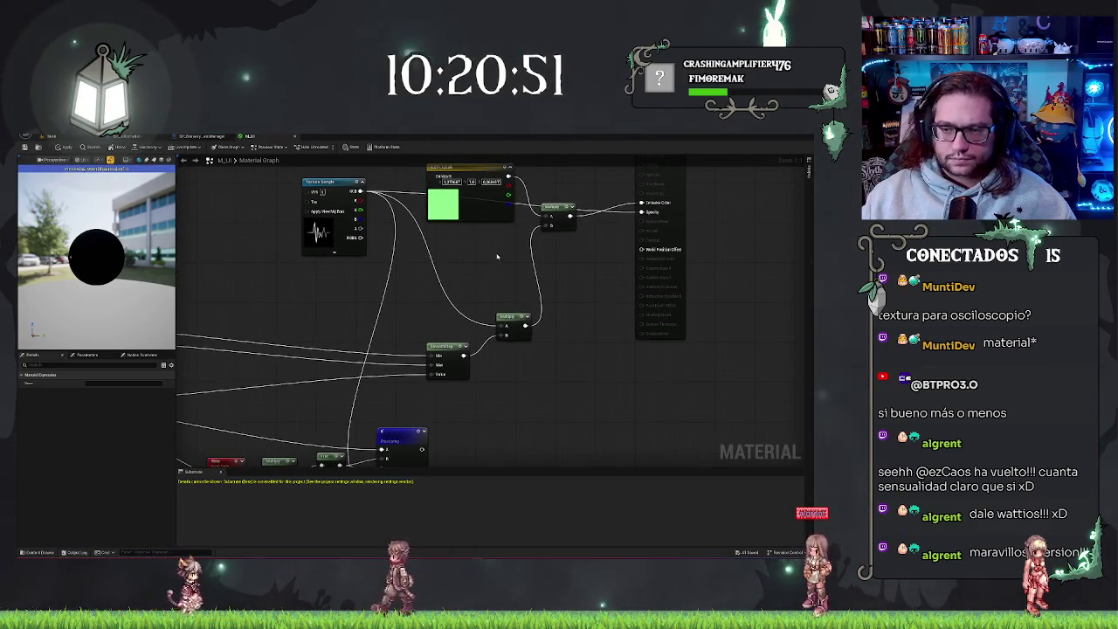
pyautogui.moveTo(497, 256); pyautogui.dragTo(512, 252)
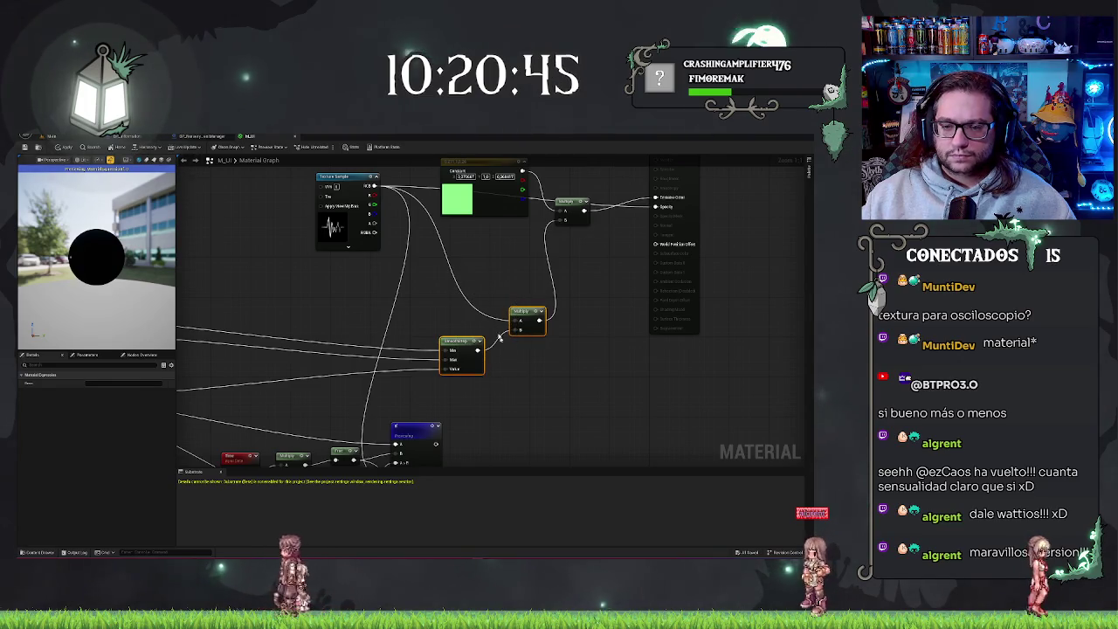
pyautogui.moveTo(259, 301); pyautogui.dragTo(304, 301)
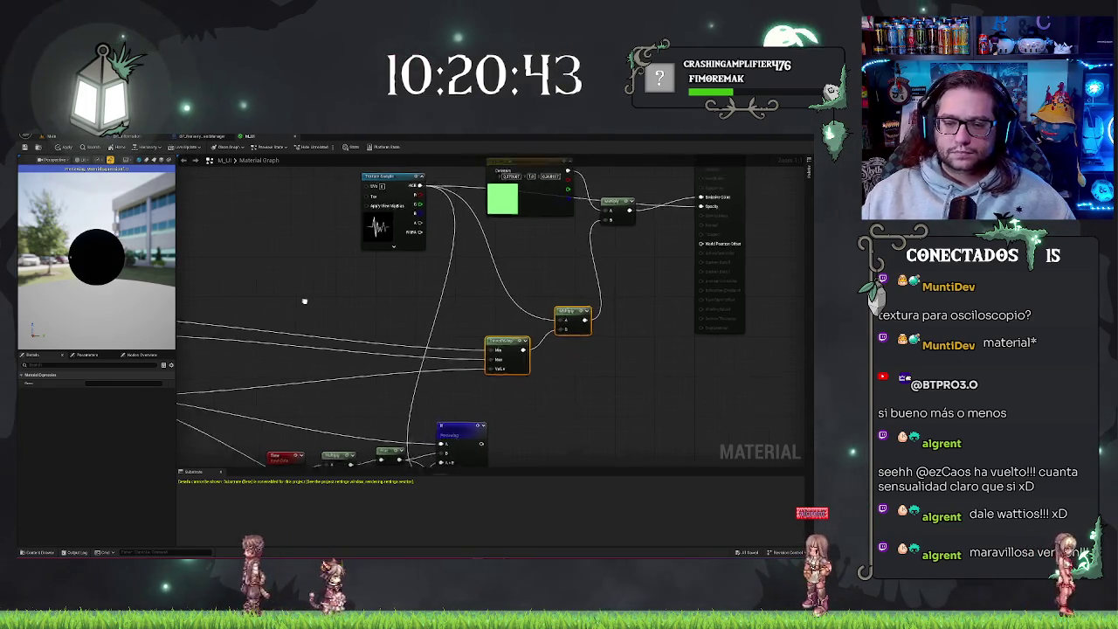
pyautogui.scroll(-2, 304, 301)
pyautogui.scroll(2, 304, 301)
pyautogui.press('Delete')
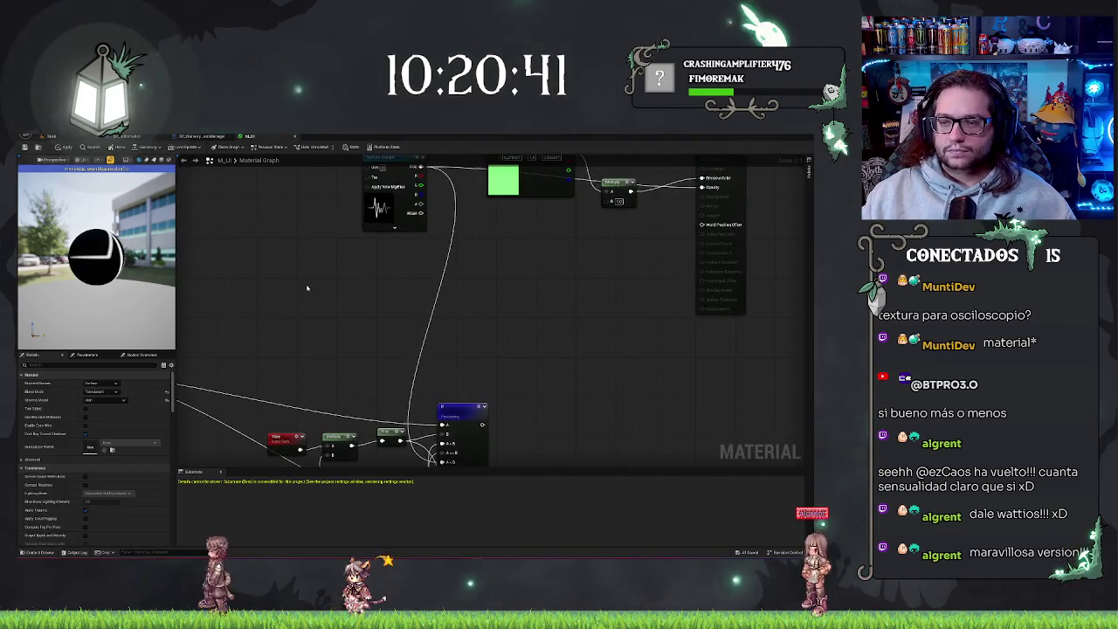
# - Delete the Add node and move TexCoord and Mask next to the If chain
pyautogui.moveTo(521, 322); pyautogui.dragTo(518, 285)
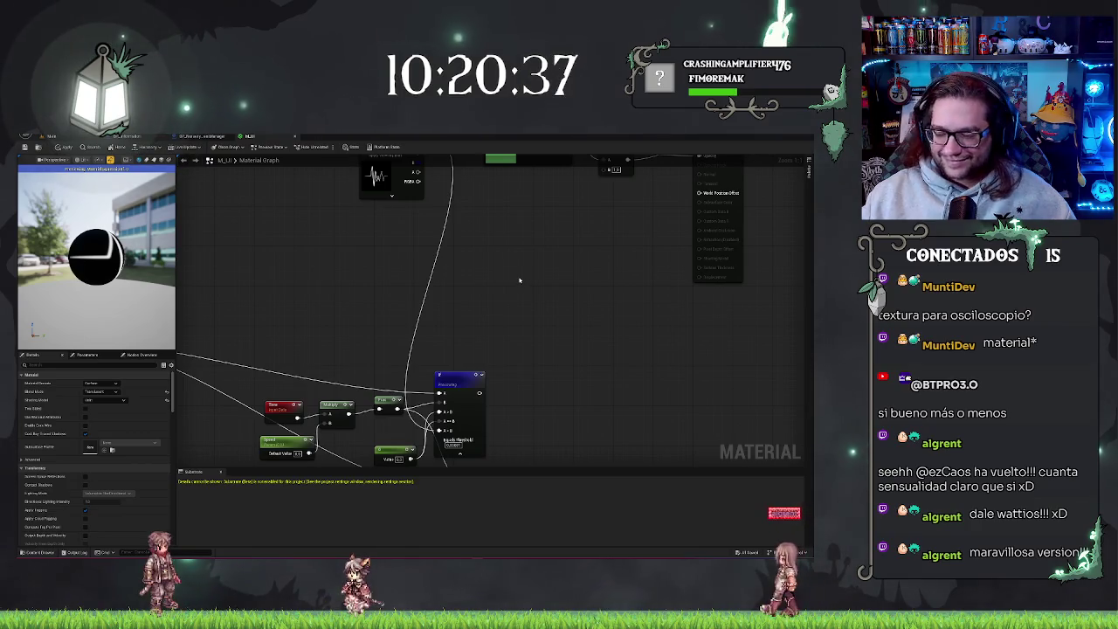
pyautogui.moveTo(493, 273); pyautogui.dragTo(504, 235)
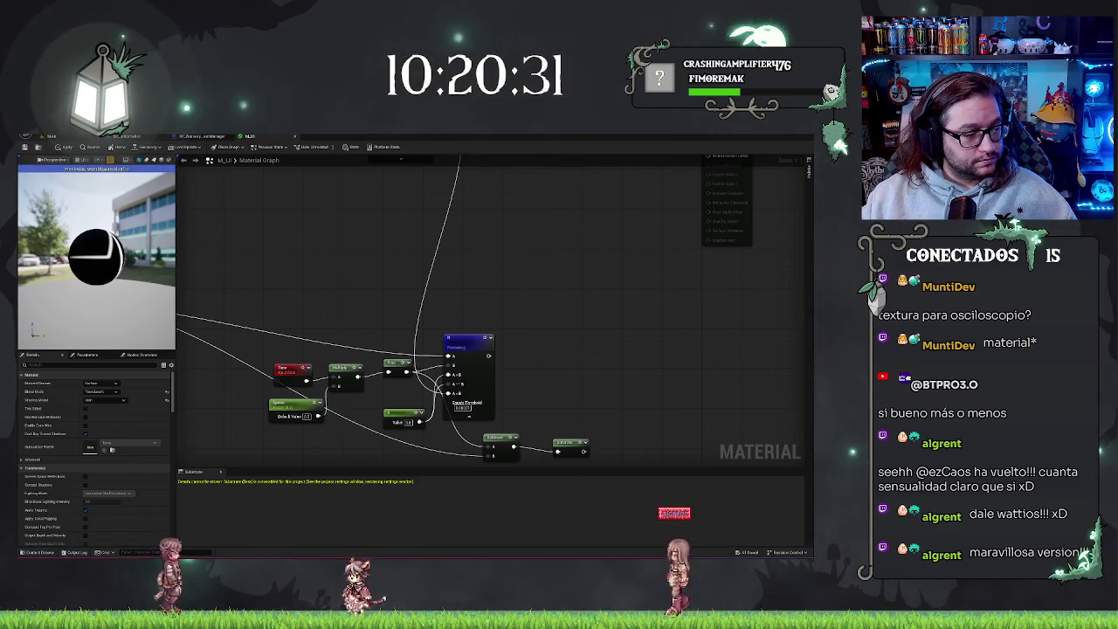
pyautogui.moveTo(157, 349)
pyautogui.mouseDown()
pyautogui.moveTo(231, 349)
pyautogui.moveTo(453, 310)
pyautogui.moveTo(381, 340)
pyautogui.mouseUp()
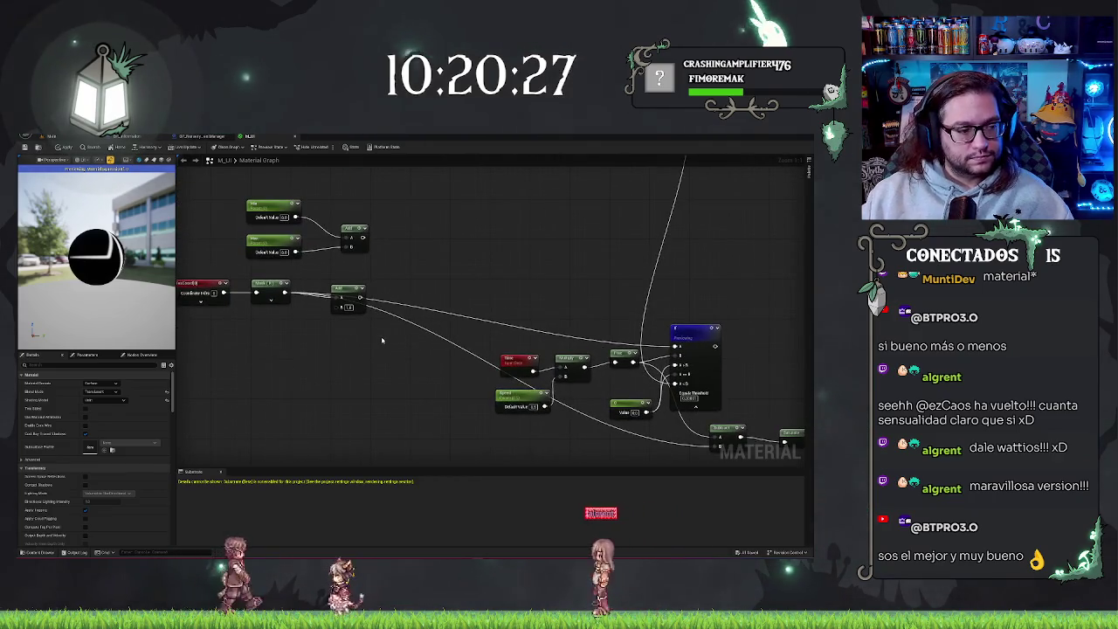
pyautogui.click(348, 291)
pyautogui.hotkey('ctrl', 'z')
pyautogui.hotkey('ctrl', 'z')
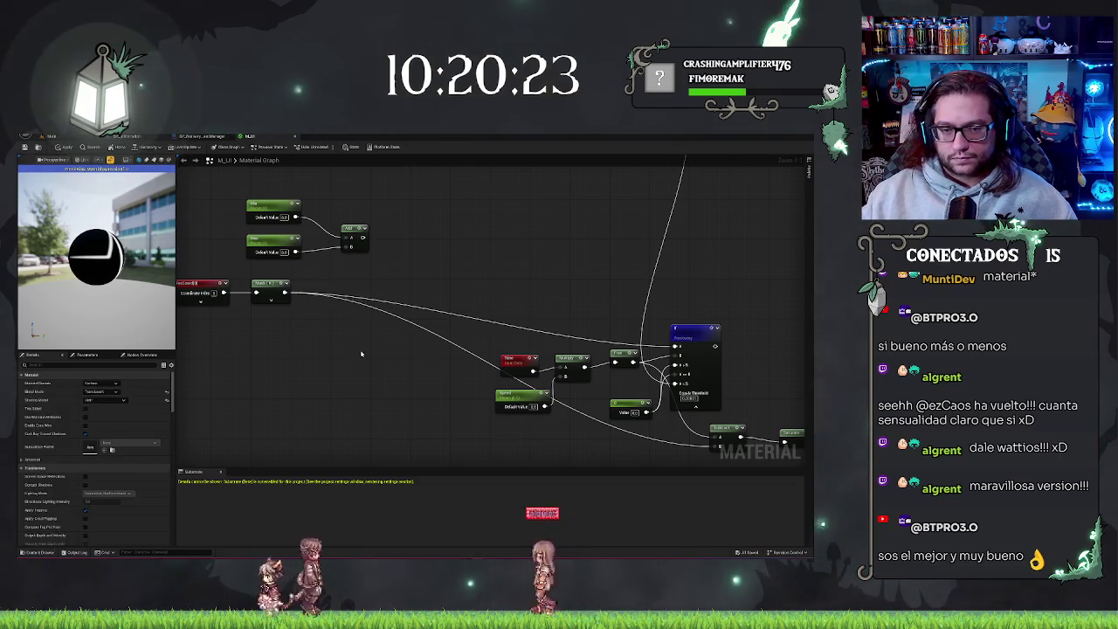
pyautogui.moveTo(288, 301)
pyautogui.mouseDown()
pyautogui.moveTo(452, 367)
pyautogui.moveTo(463, 341)
pyautogui.mouseUp()
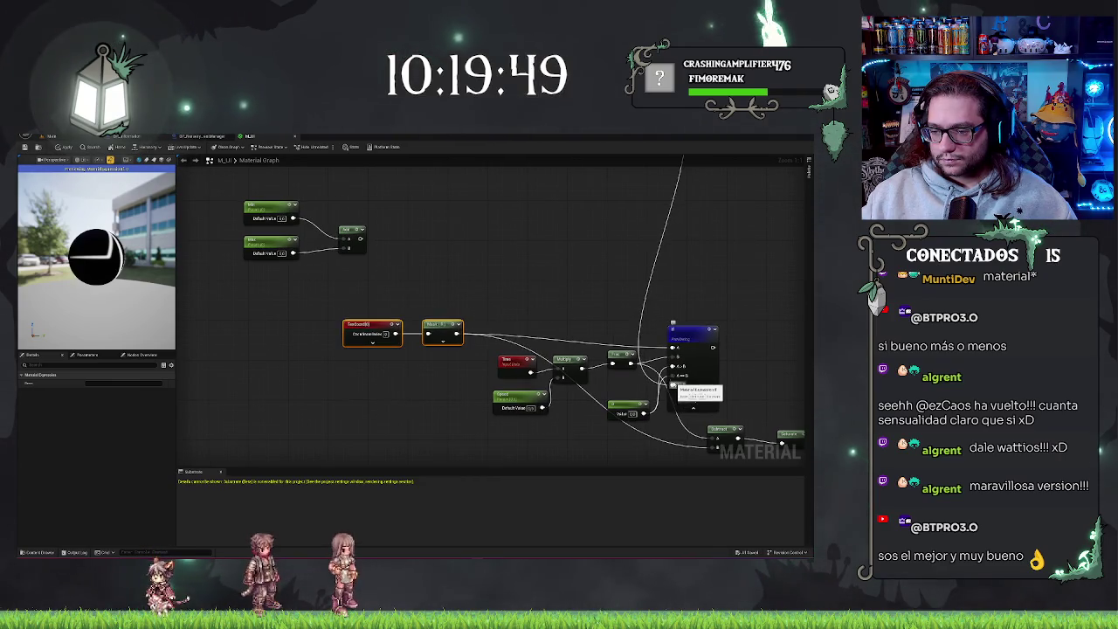
# - Remove the wire to the output and connect the Constant node into an If node input
pyautogui.moveTo(681, 162); pyautogui.dragTo(661, 395)
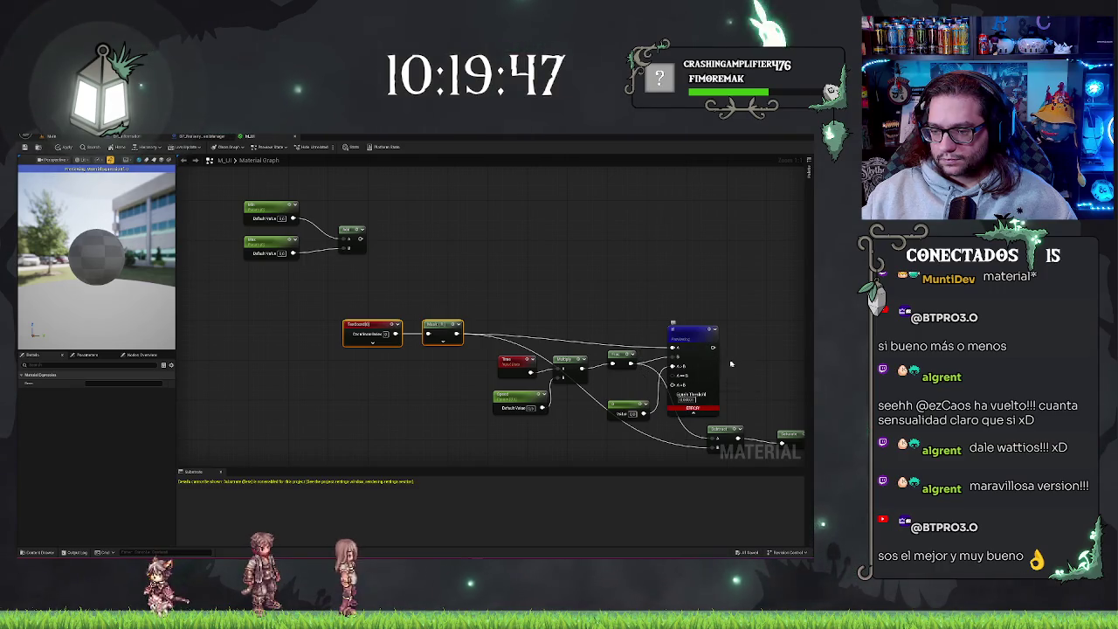
pyautogui.moveTo(731, 364); pyautogui.dragTo(615, 322)
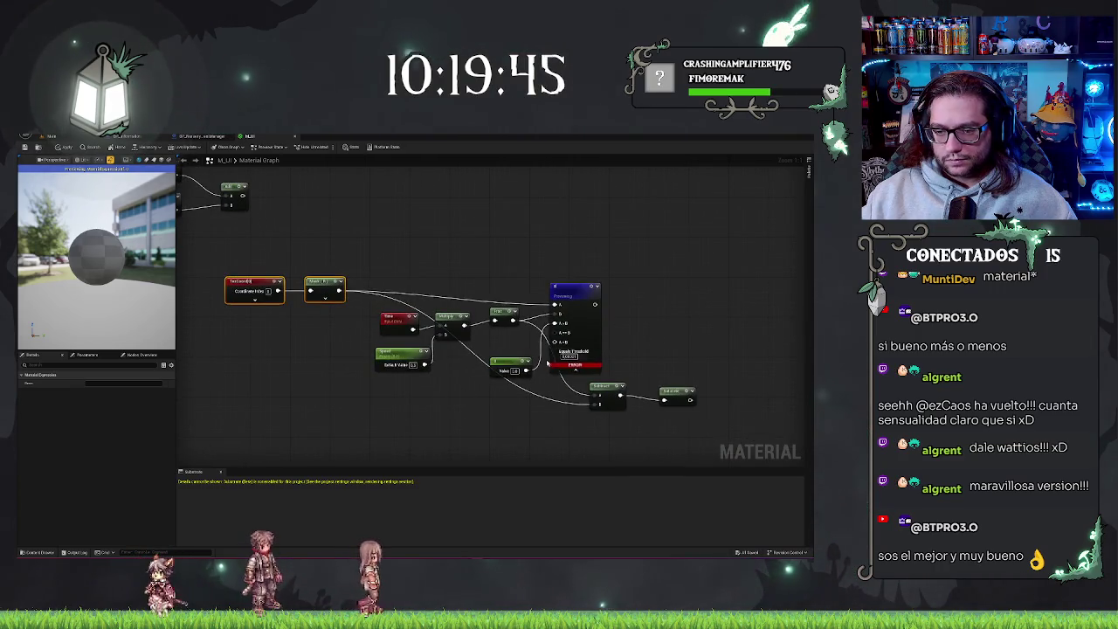
pyautogui.moveTo(509, 362)
pyautogui.mouseDown()
pyautogui.moveTo(502, 342)
pyautogui.moveTo(554, 332)
pyautogui.mouseUp()
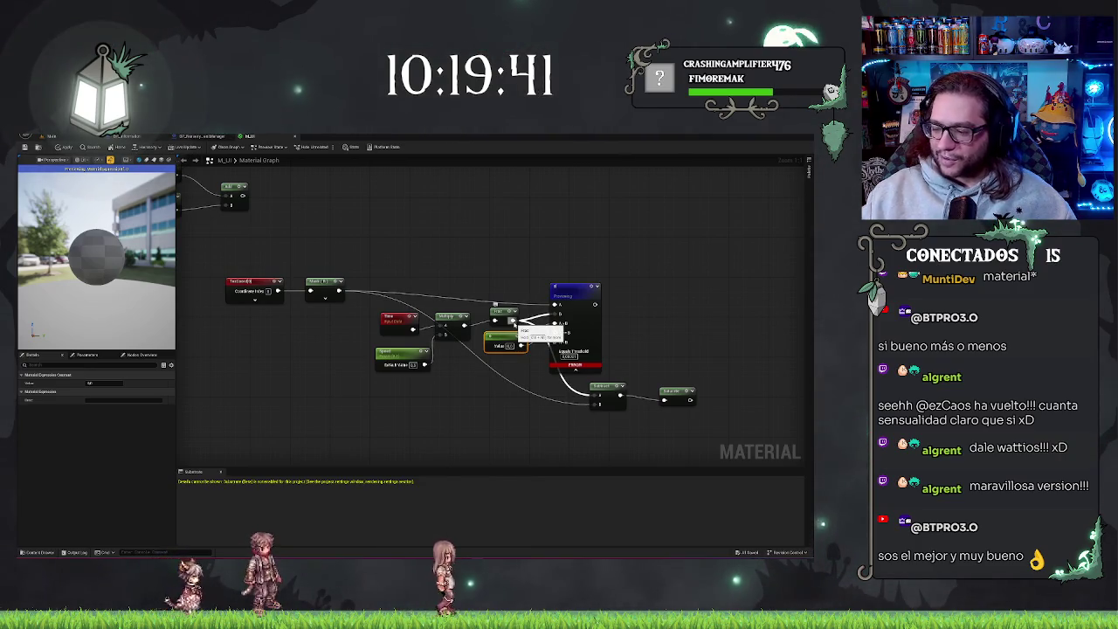
pyautogui.moveTo(522, 330); pyautogui.dragTo(553, 332)
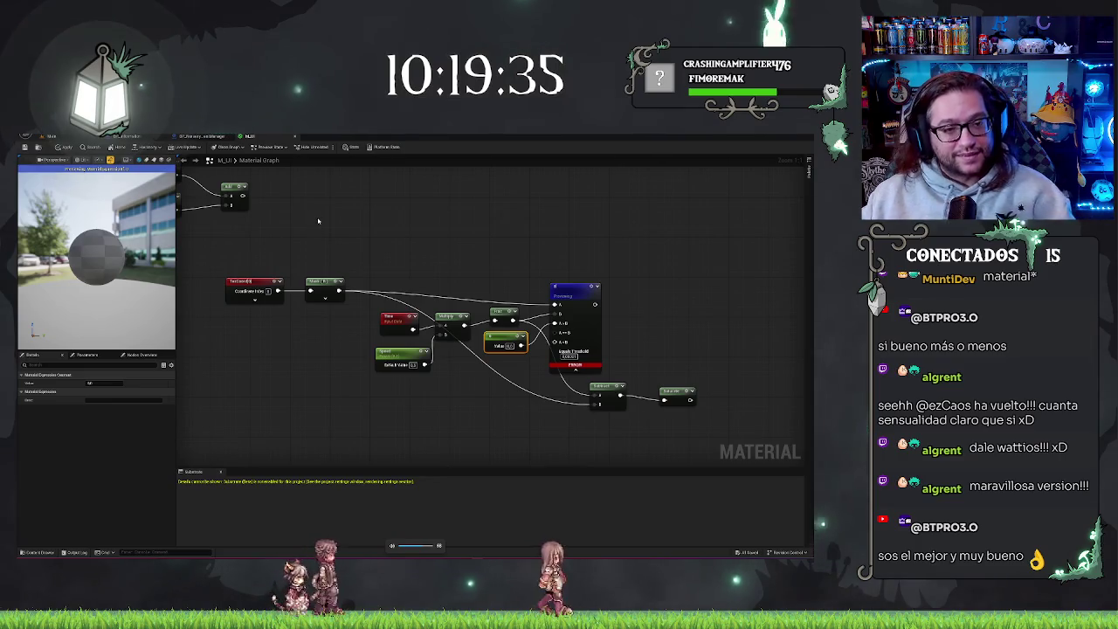
# - Copy and paste the If node, placing the duplicate below the Subtract node
pyautogui.moveTo(464, 219); pyautogui.dragTo(419, 212)
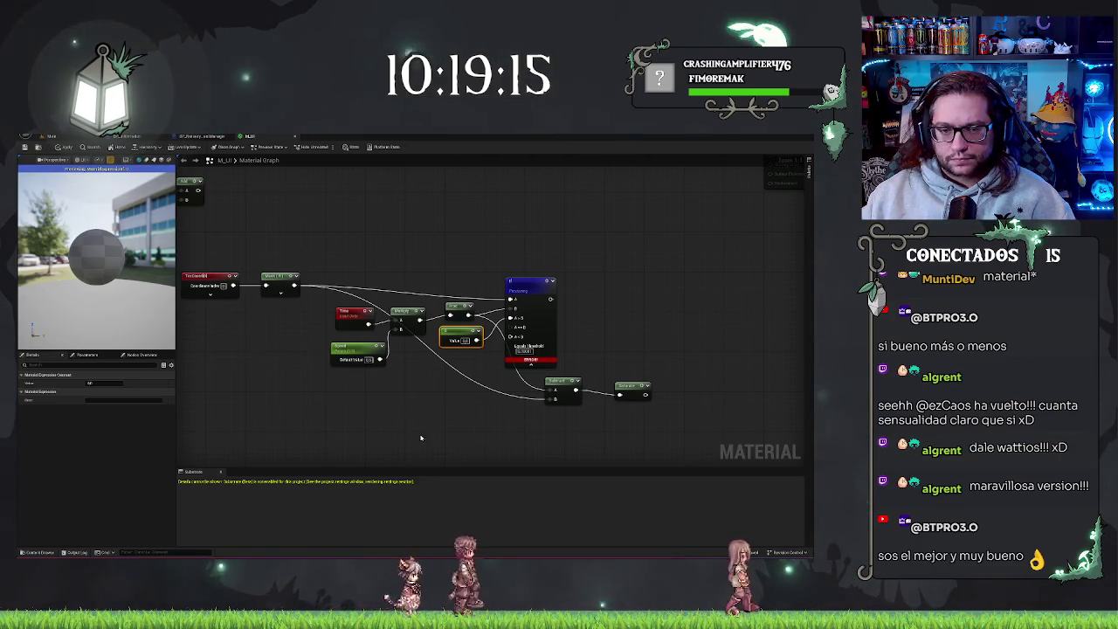
pyautogui.scroll(-2, 420, 438)
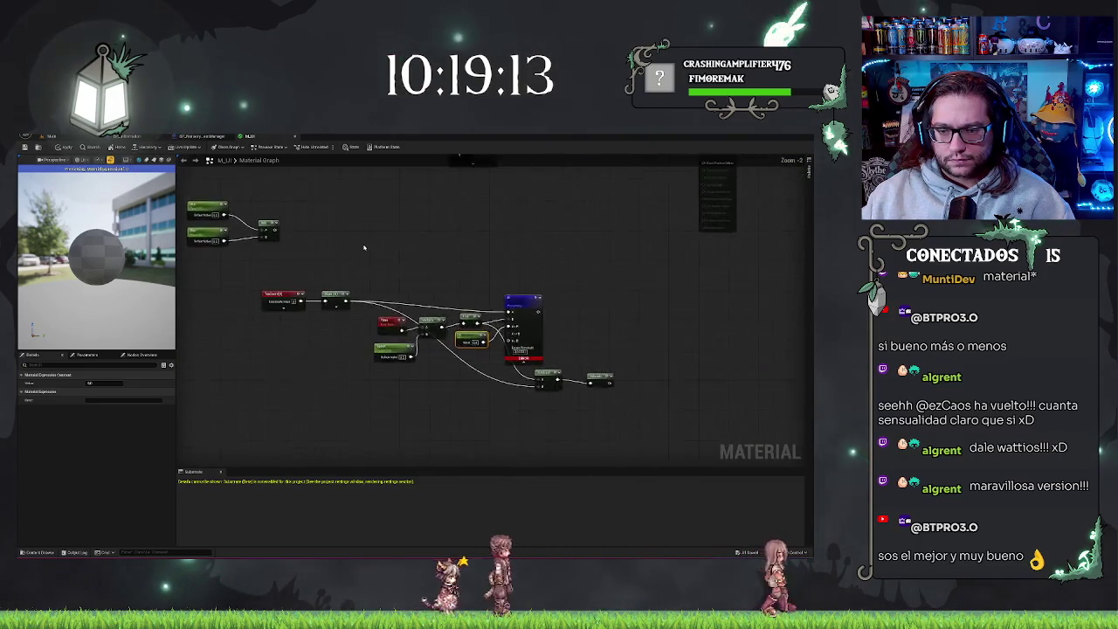
pyautogui.scroll(2, 376, 236)
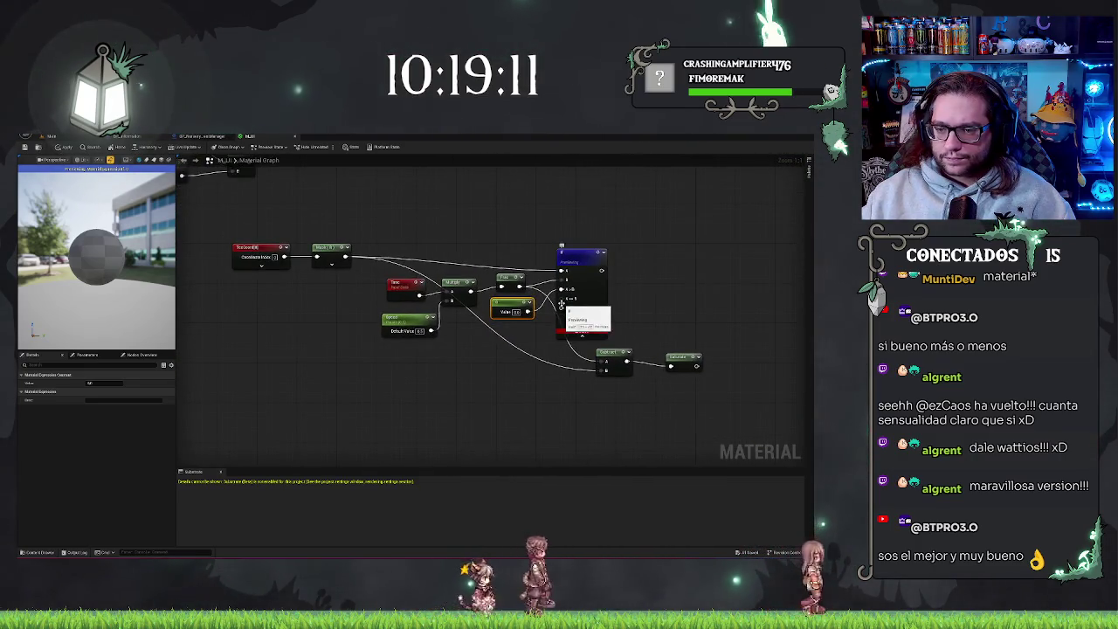
pyautogui.click(582, 251)
pyautogui.hotkey('ctrl', 'c')
pyautogui.hotkey('ctrl', 'v')
pyautogui.moveTo(433, 390)
pyautogui.mouseDown()
pyautogui.moveTo(463, 360)
pyautogui.moveTo(487, 362)
pyautogui.mouseUp()
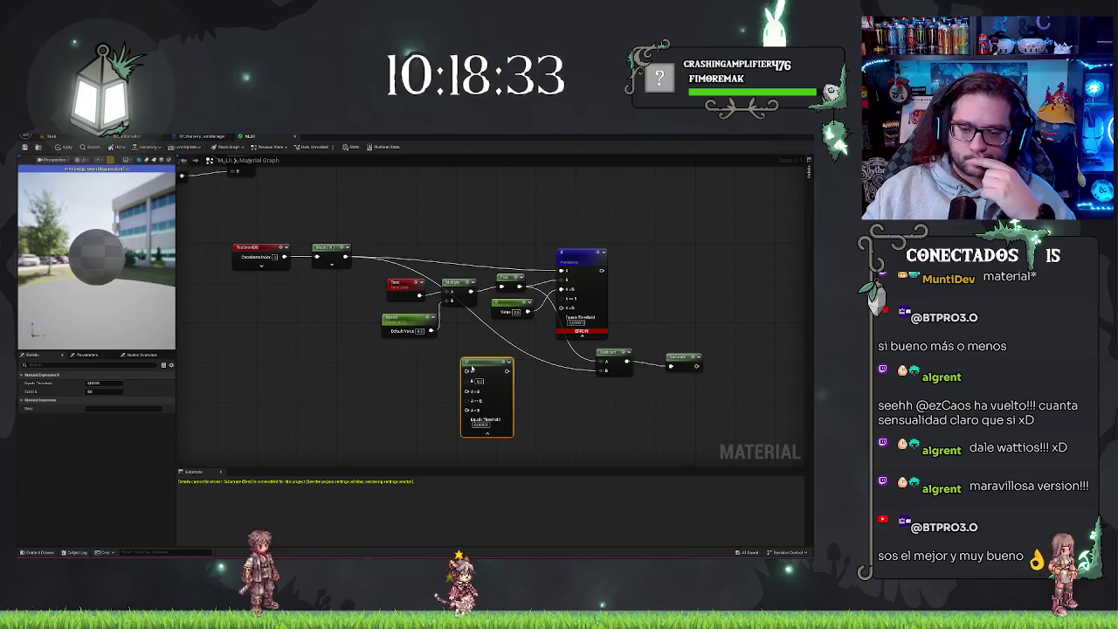
# - Wire the lower If node's output into the upper If, then duplicate the Constant beside it
pyautogui.moveTo(472, 369)
pyautogui.mouseDown()
pyautogui.moveTo(503, 353)
pyautogui.moveTo(487, 351)
pyautogui.mouseUp()
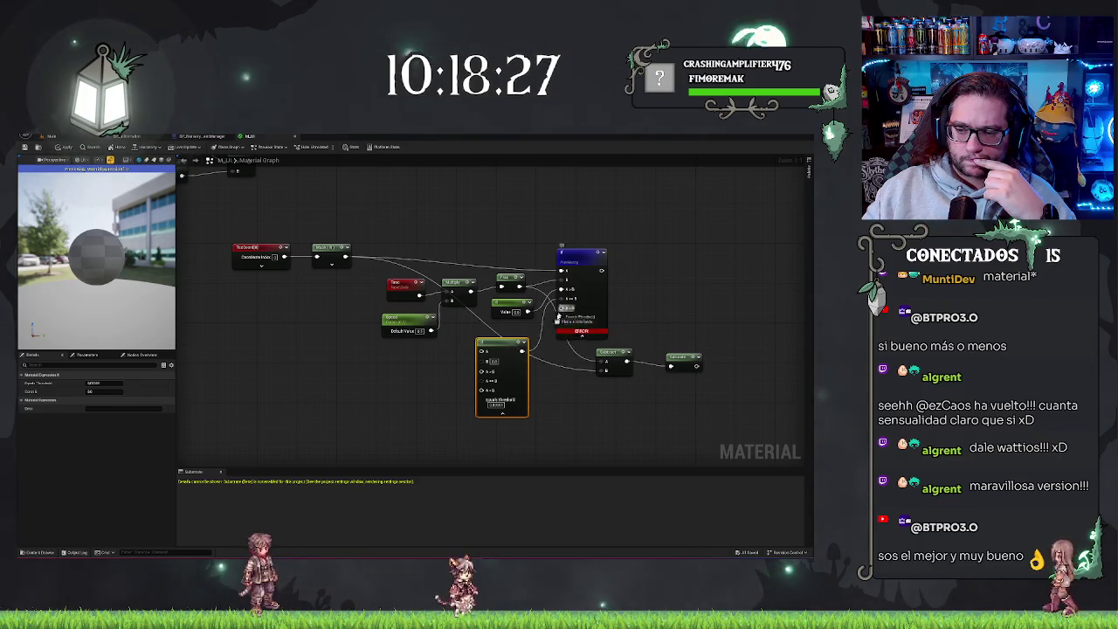
pyautogui.moveTo(560, 308); pyautogui.dragTo(524, 352)
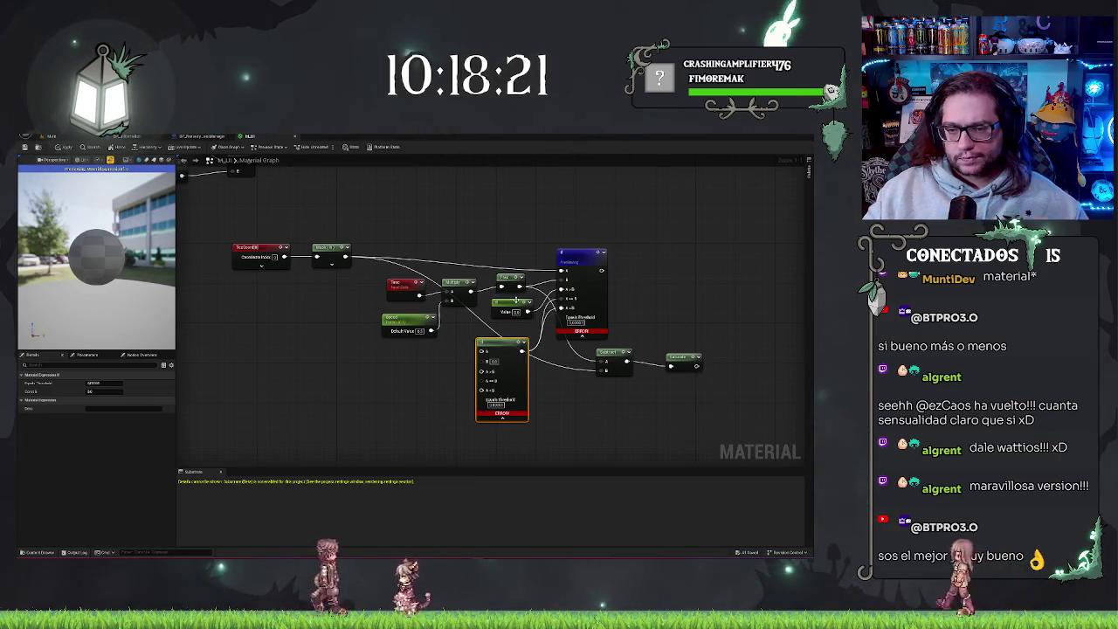
pyautogui.click(514, 303)
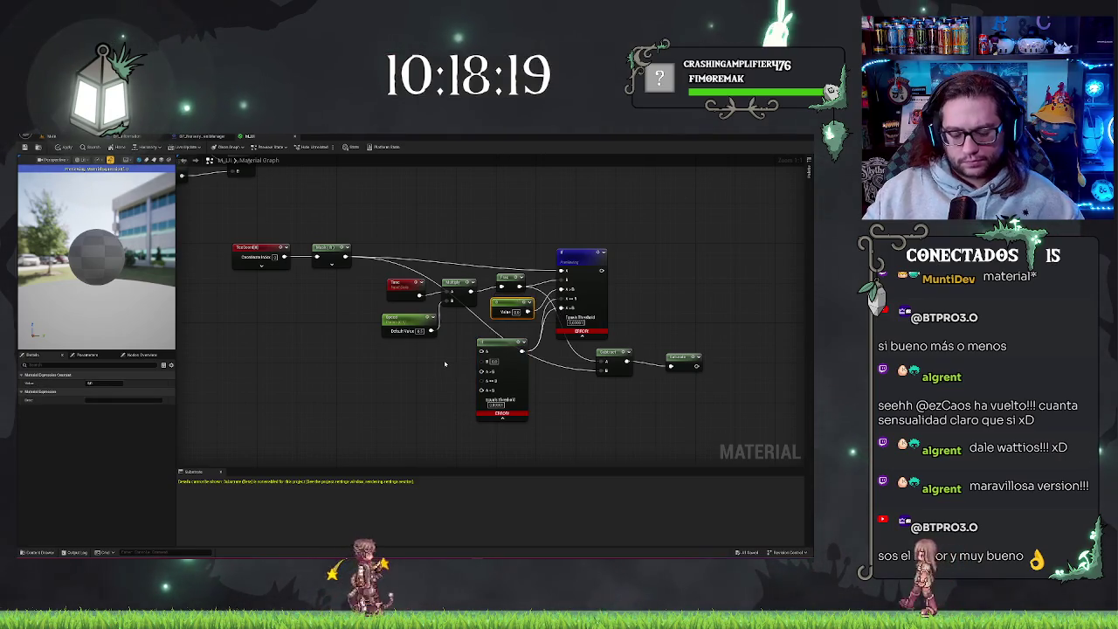
pyautogui.hotkey('ctrl', 'd')
pyautogui.moveTo(447, 359); pyautogui.dragTo(434, 360)
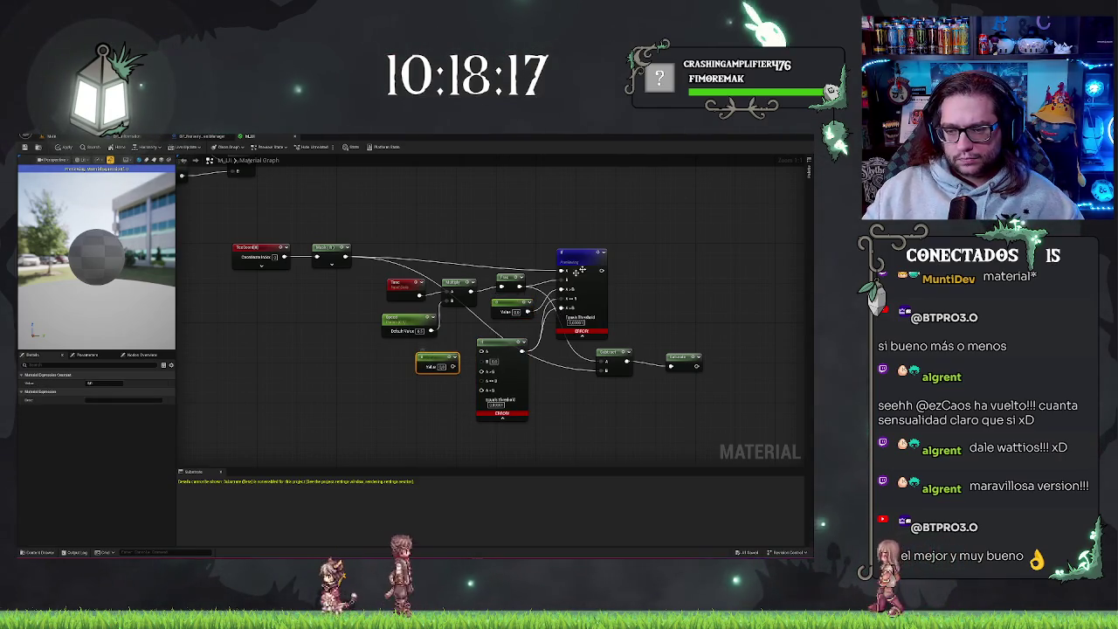
pyautogui.click(576, 262)
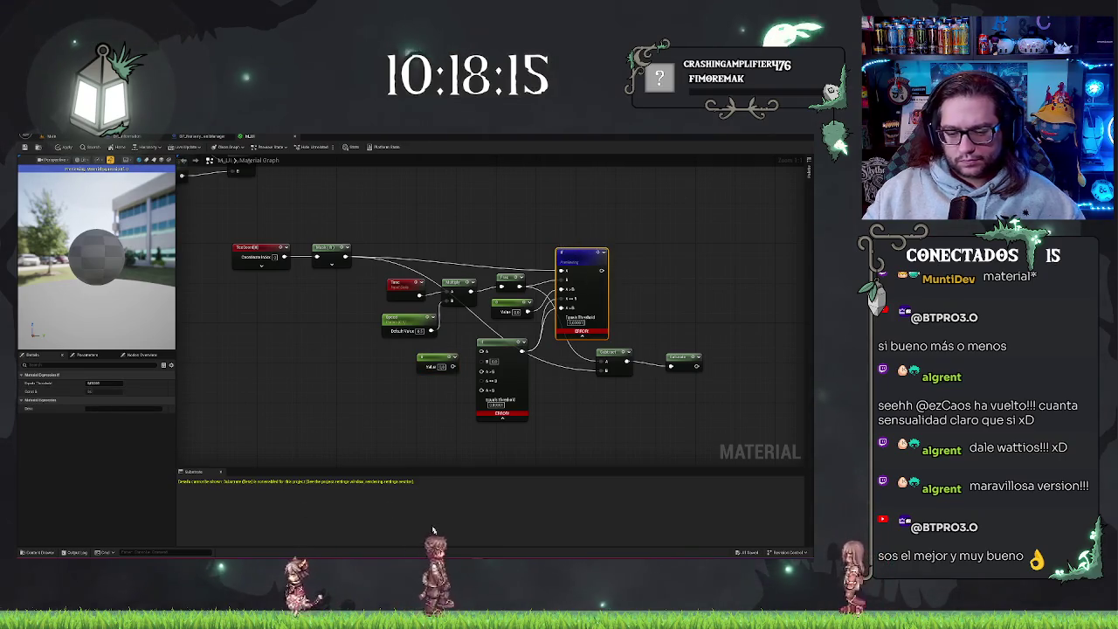
pyautogui.moveTo(415, 541)
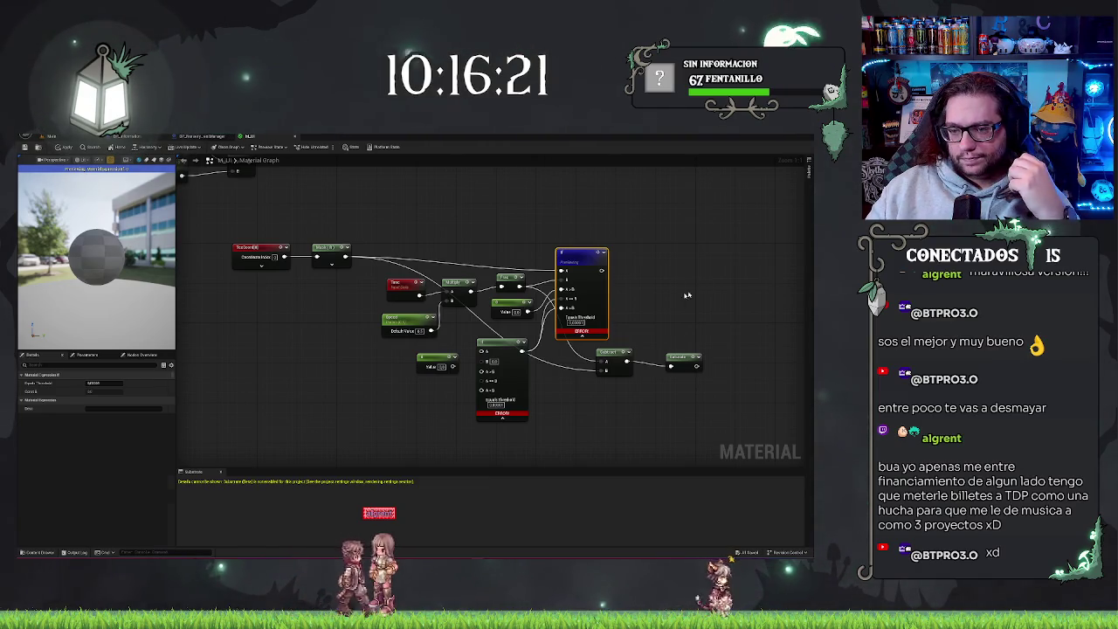
# - Connect the Value constant into the top If node, clearing its error markers
pyautogui.click(590, 255)
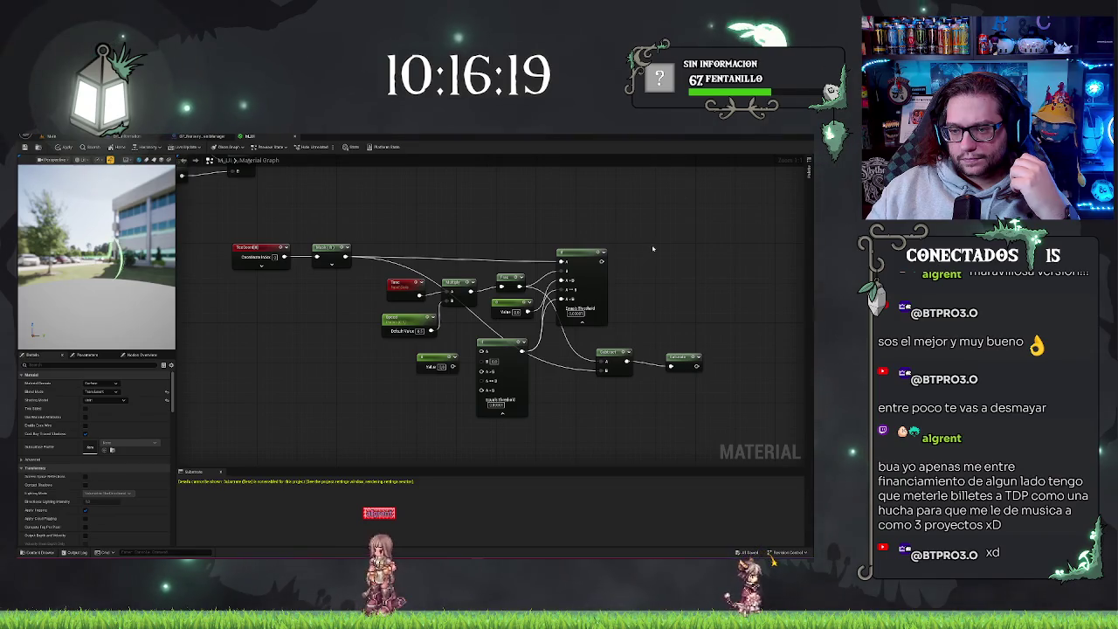
pyautogui.moveTo(116, 311); pyautogui.dragTo(17, 310)
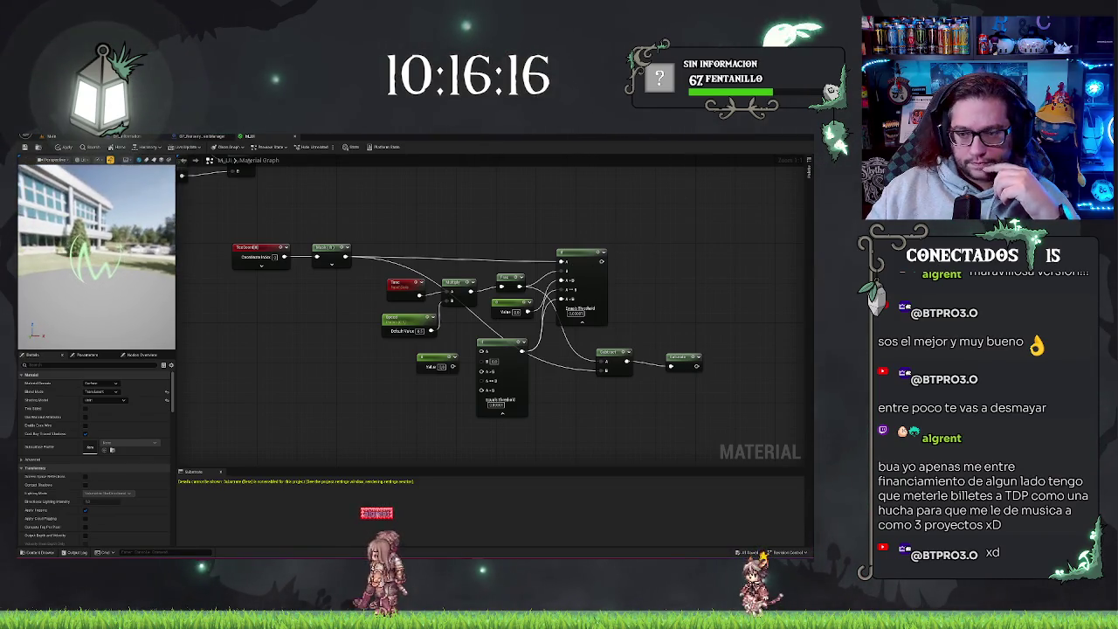
pyautogui.click(596, 252)
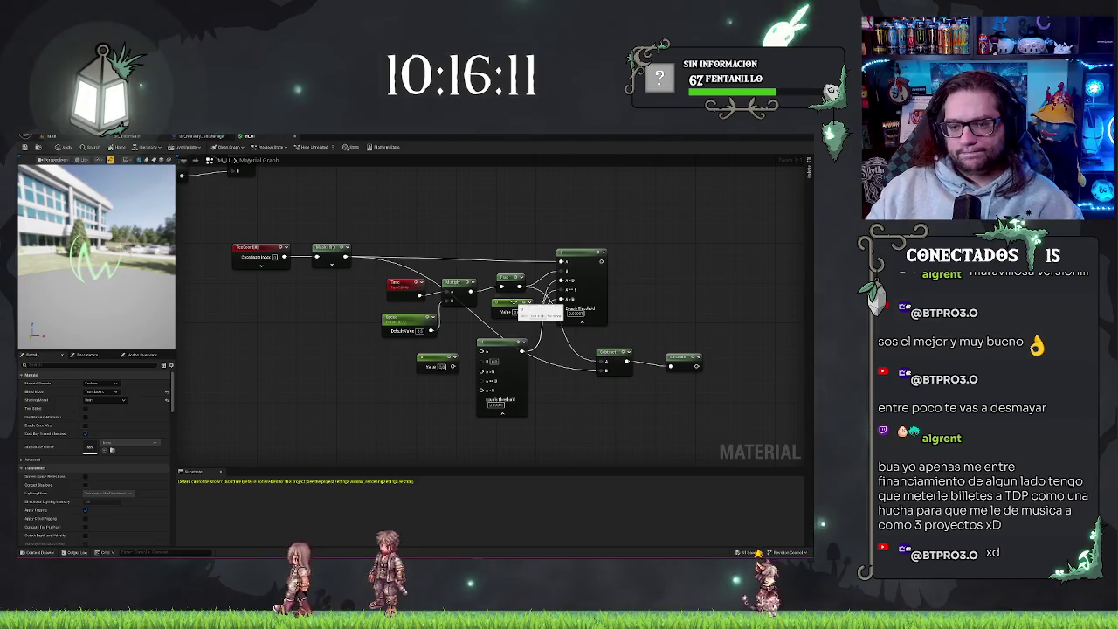
pyautogui.moveTo(452, 366); pyautogui.dragTo(482, 352)
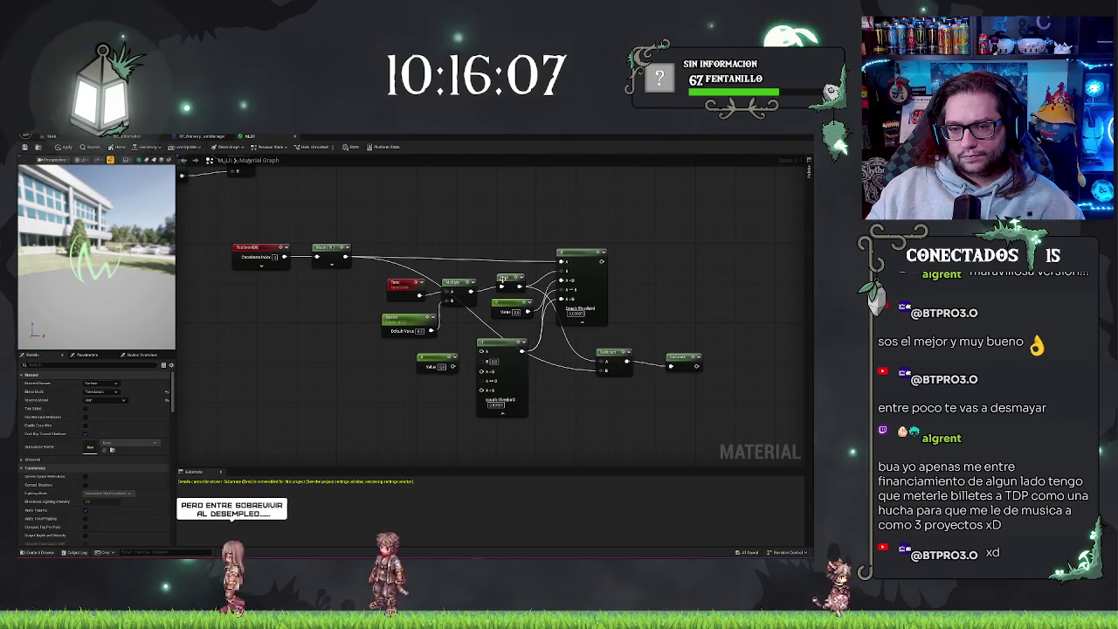
pyautogui.click(504, 278)
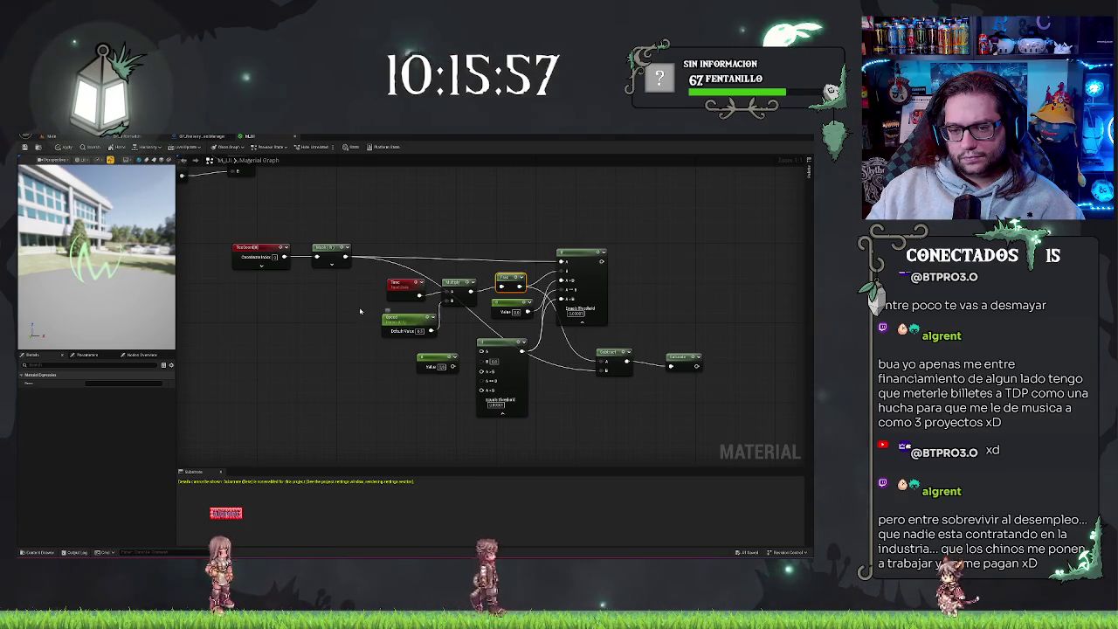
pyautogui.moveTo(403, 284); pyautogui.dragTo(398, 294)
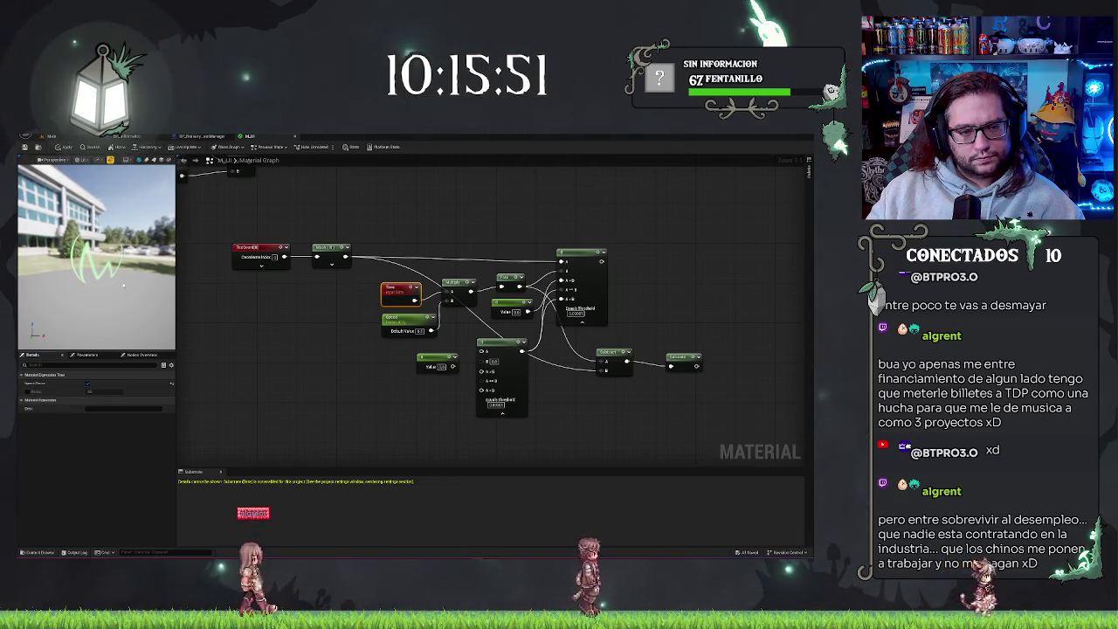
# - Paste a new Time and Speed pair with a Multiply, setting the Speed default to 1
pyautogui.click(384, 311)
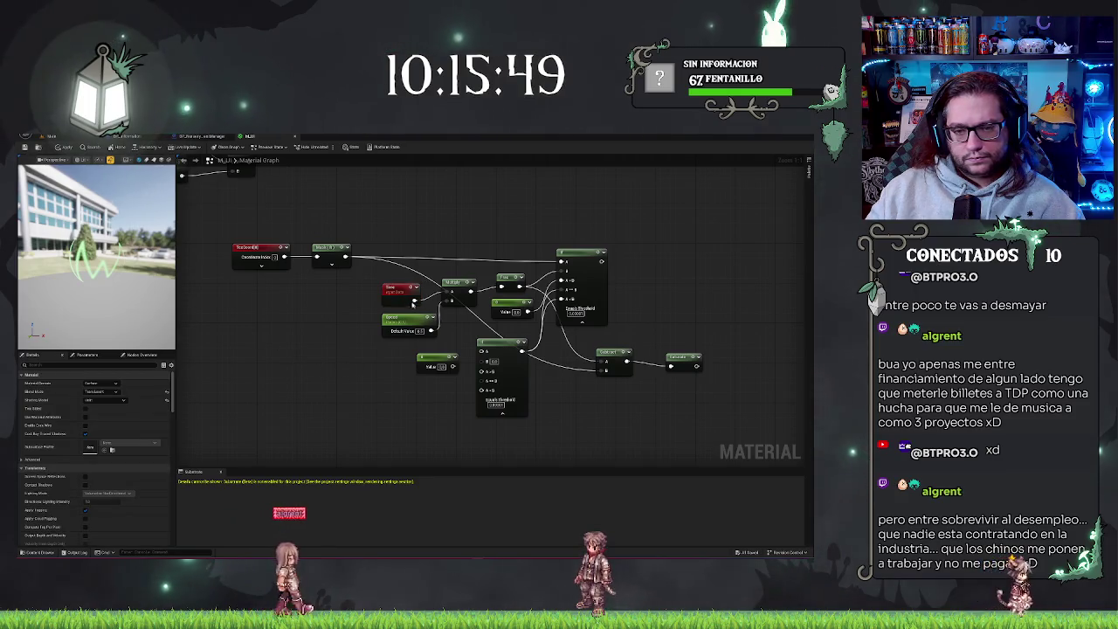
pyautogui.hotkey('ctrl', 'v')
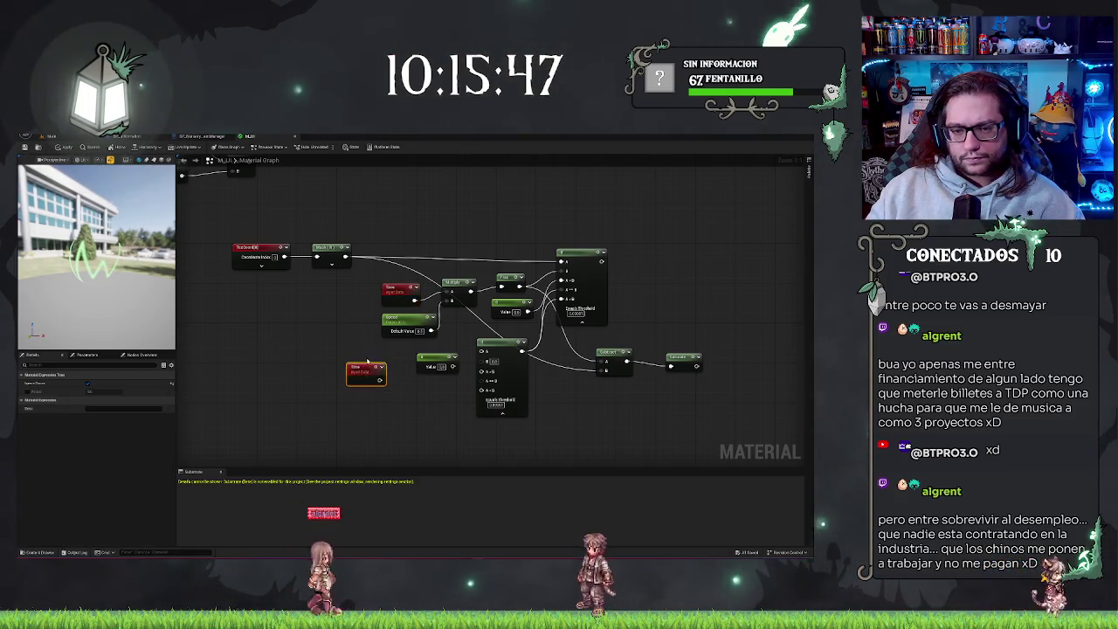
pyautogui.moveTo(367, 365); pyautogui.dragTo(367, 381)
pyautogui.click(402, 318)
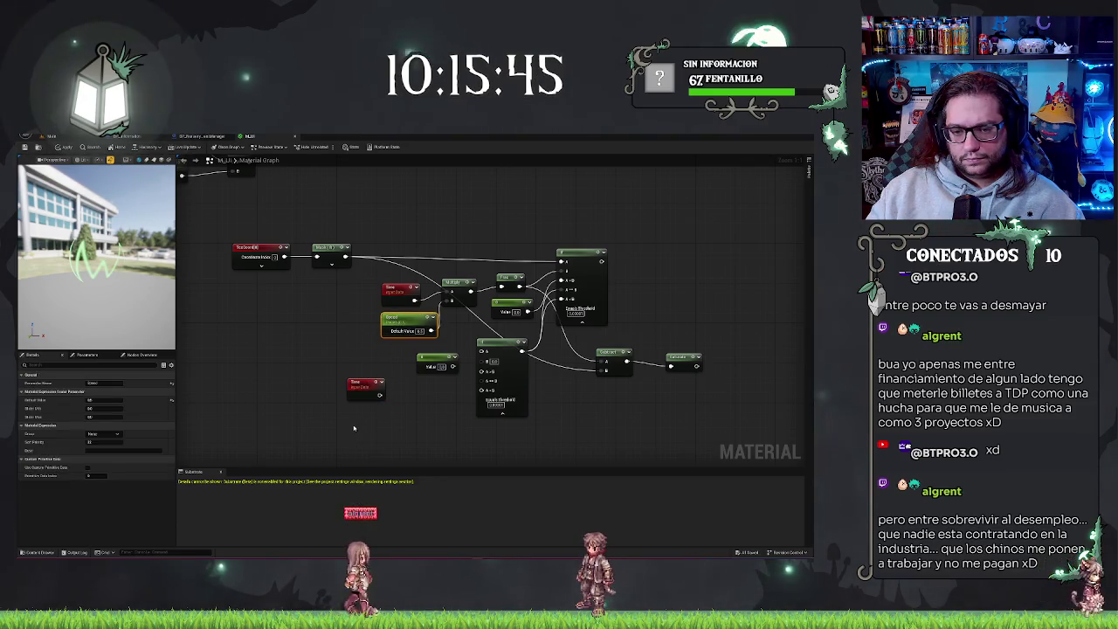
pyautogui.hotkey('ctrl', 'v')
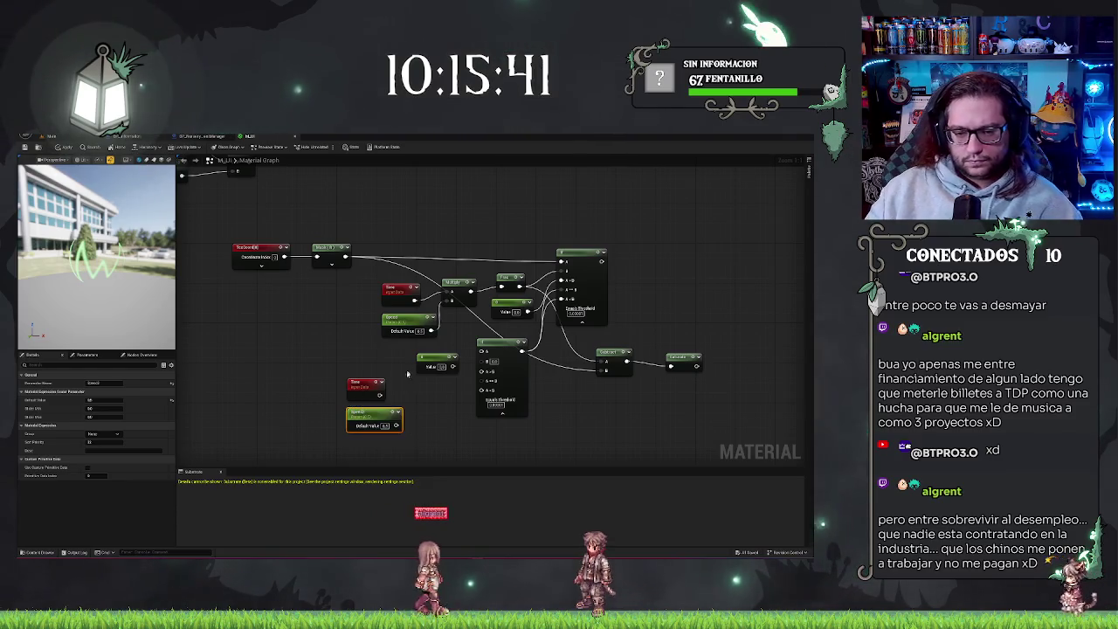
pyautogui.click(465, 289)
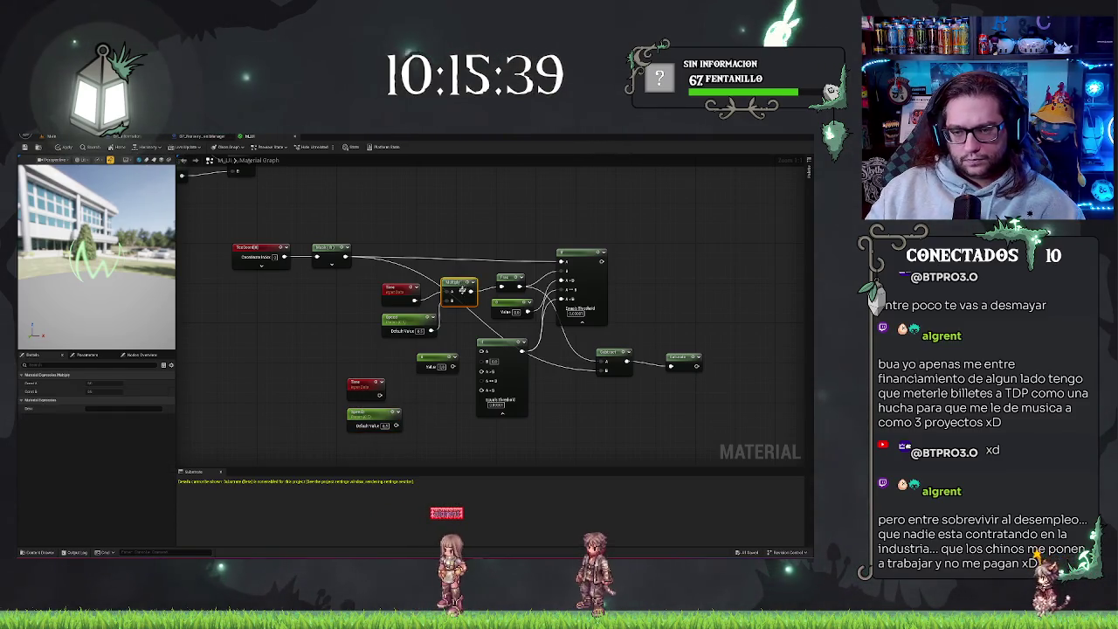
pyautogui.moveTo(433, 426)
pyautogui.mouseDown()
pyautogui.moveTo(417, 405)
pyautogui.moveTo(410, 414)
pyautogui.mouseUp()
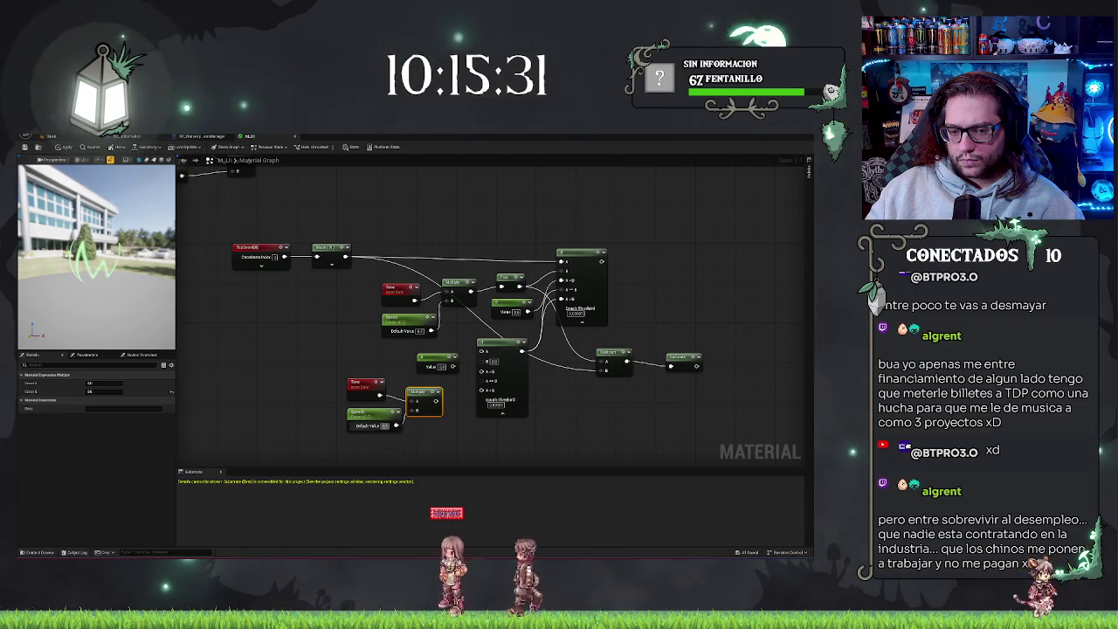
pyautogui.write('1')
pyautogui.press('Return')
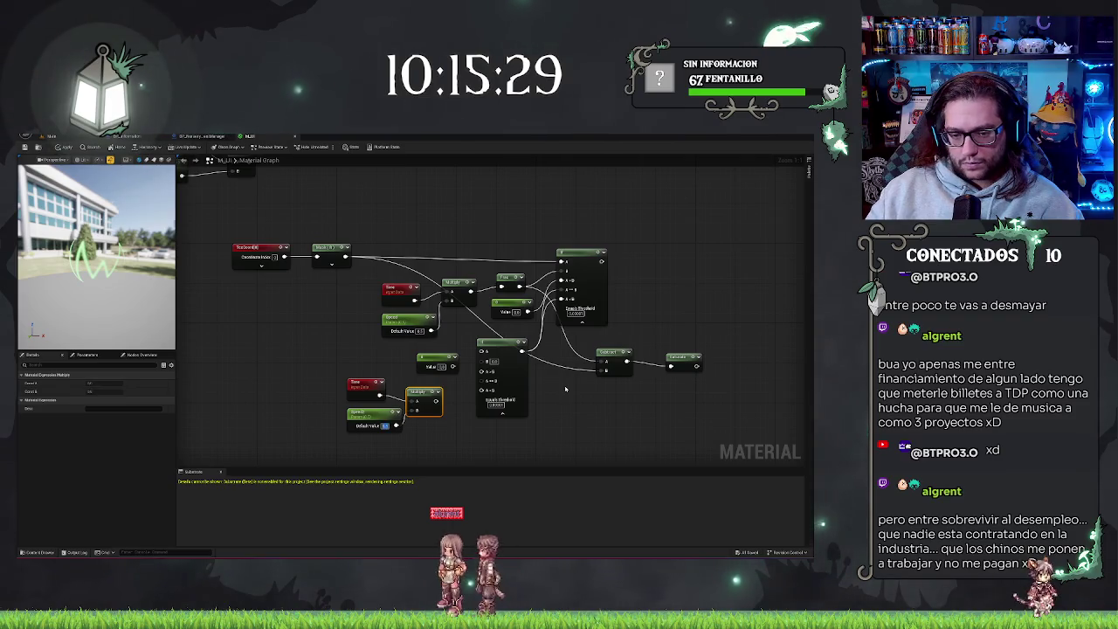
# - Add a Frac after the new Multiply and shift the Time, Speed, Multiply, Frac group left
pyautogui.click(436, 362)
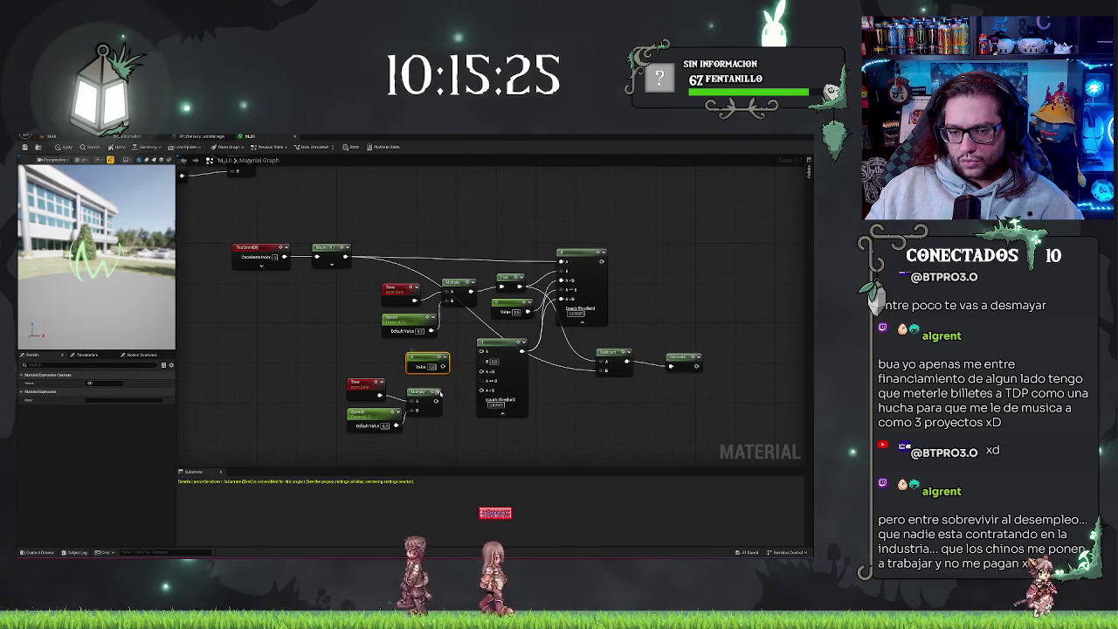
pyautogui.rightClick(443, 400)
pyautogui.press('Escape')
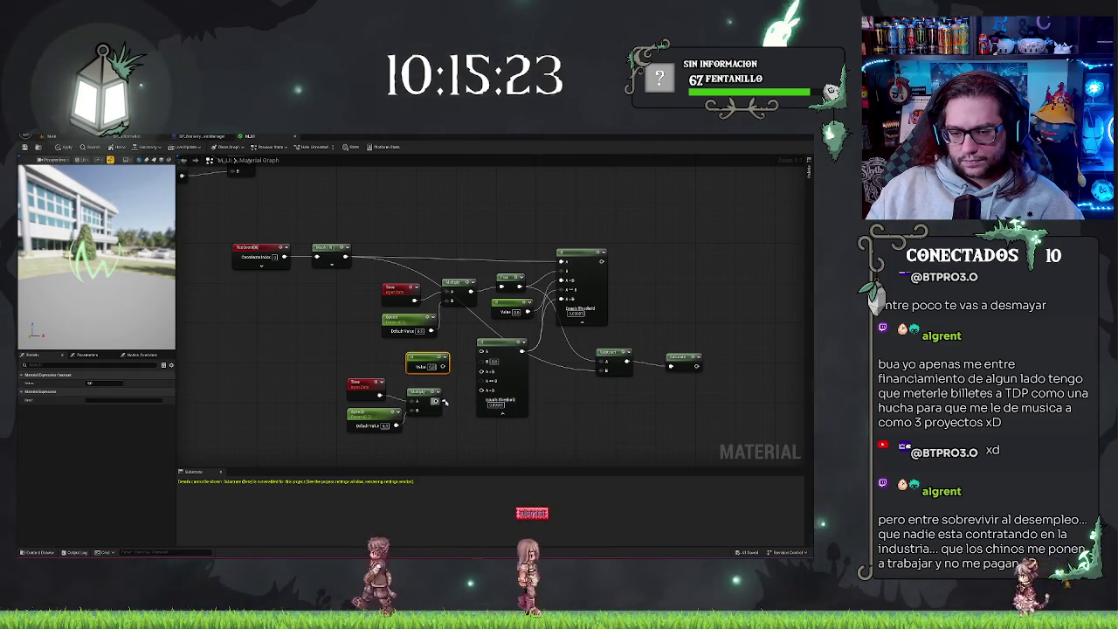
pyautogui.moveTo(269, 378); pyautogui.dragTo(460, 446)
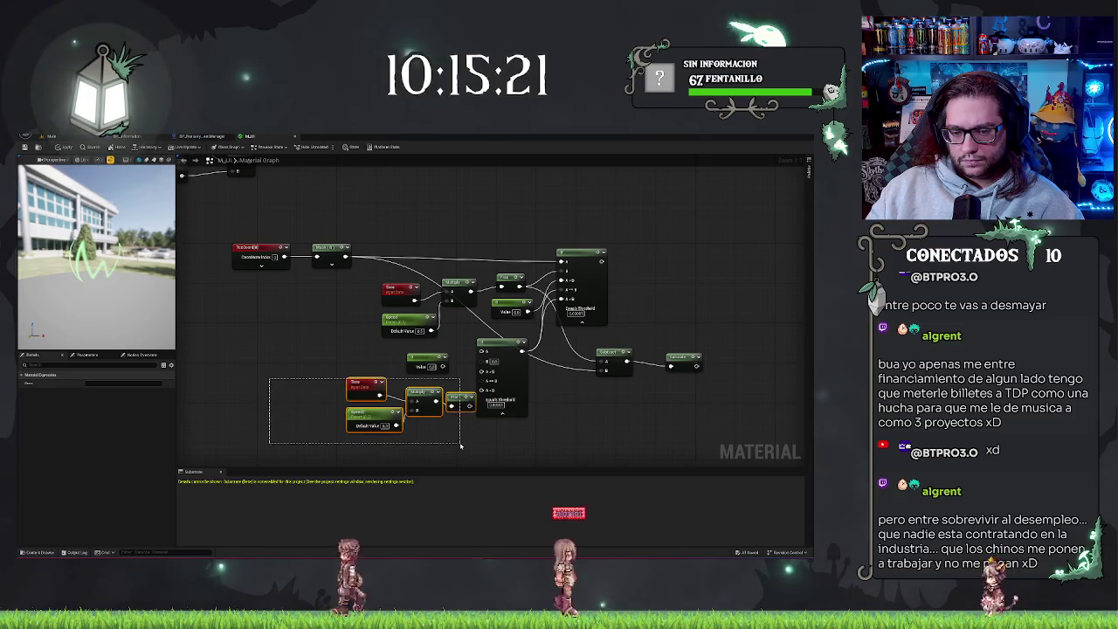
pyautogui.moveTo(453, 395); pyautogui.dragTo(433, 395)
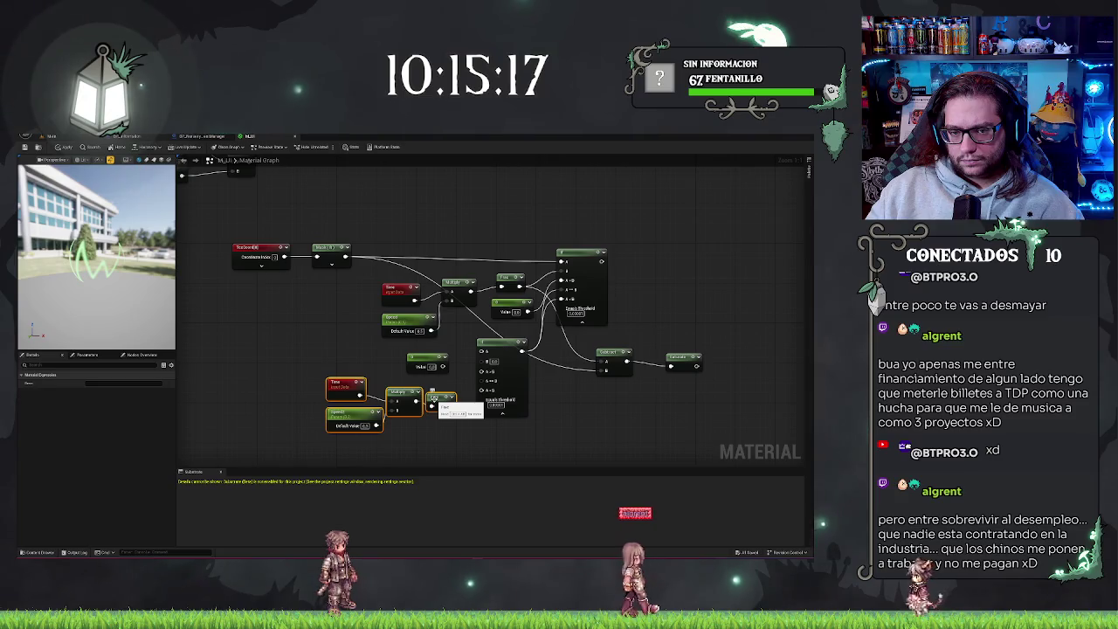
pyautogui.moveTo(382, 220); pyautogui.dragTo(383, 214)
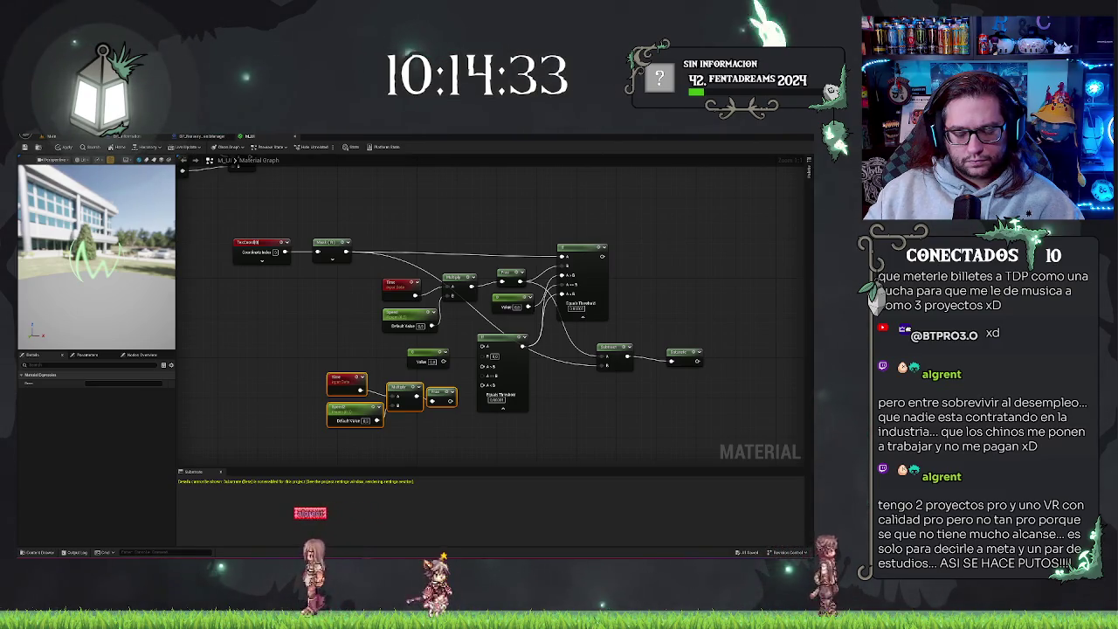
# - Delete the duplicate Speed parameter node
pyautogui.click(397, 325)
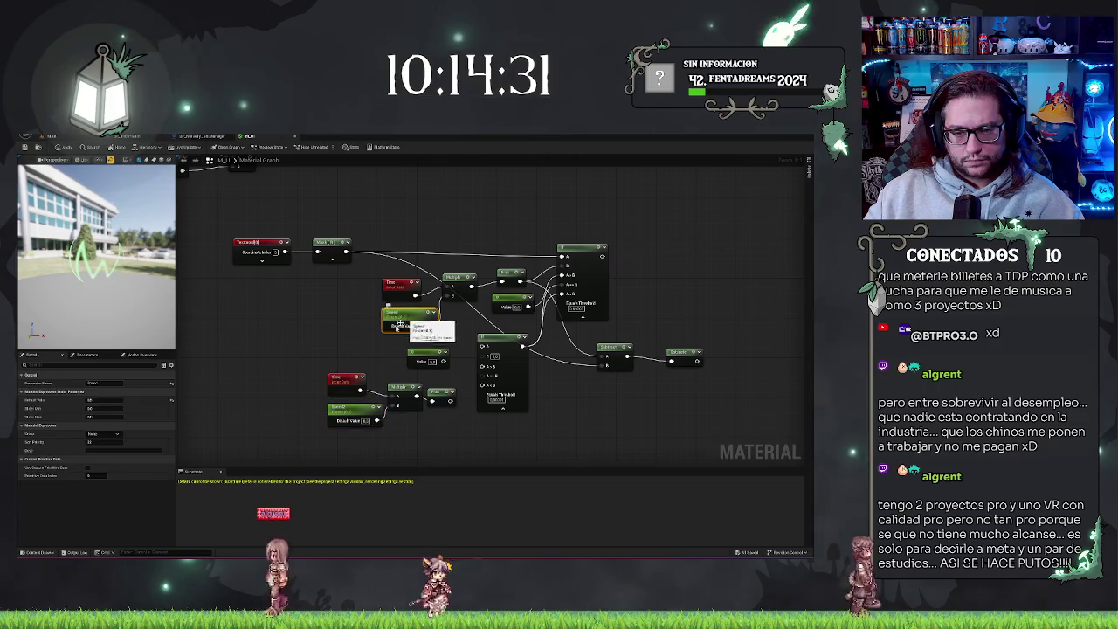
pyautogui.click(338, 408)
pyautogui.press('Delete')
# - Add a Subtract node from the Speed output beside Time, and wire the constant into the lower If
pyautogui.moveTo(434, 326)
pyautogui.mouseDown()
pyautogui.moveTo(262, 414)
pyautogui.moveTo(294, 415)
pyautogui.mouseUp()
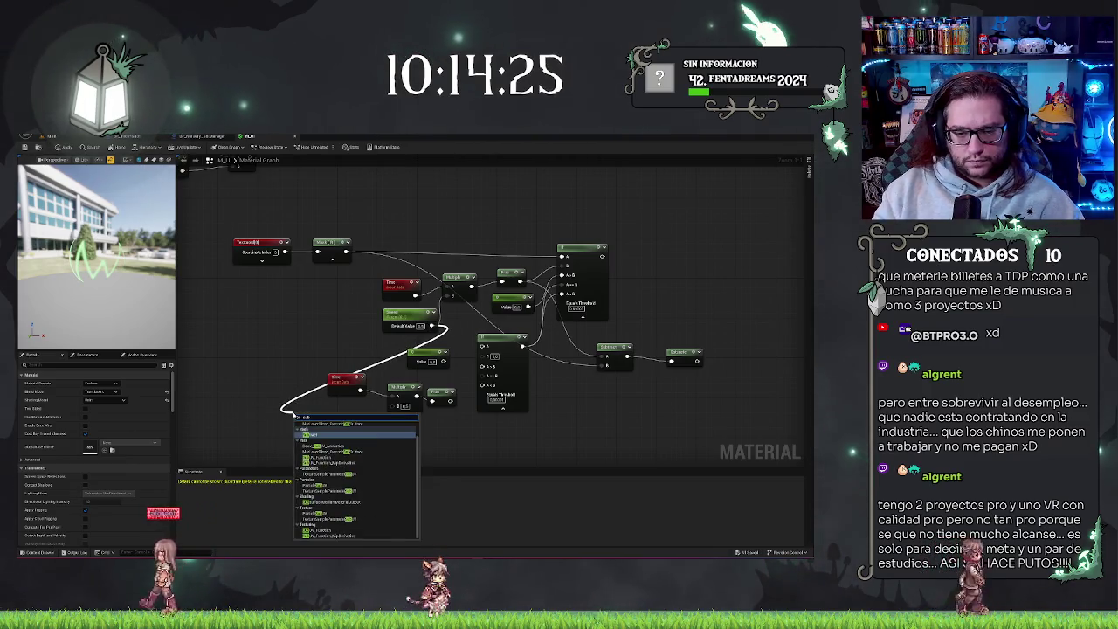
pyautogui.press('Return')
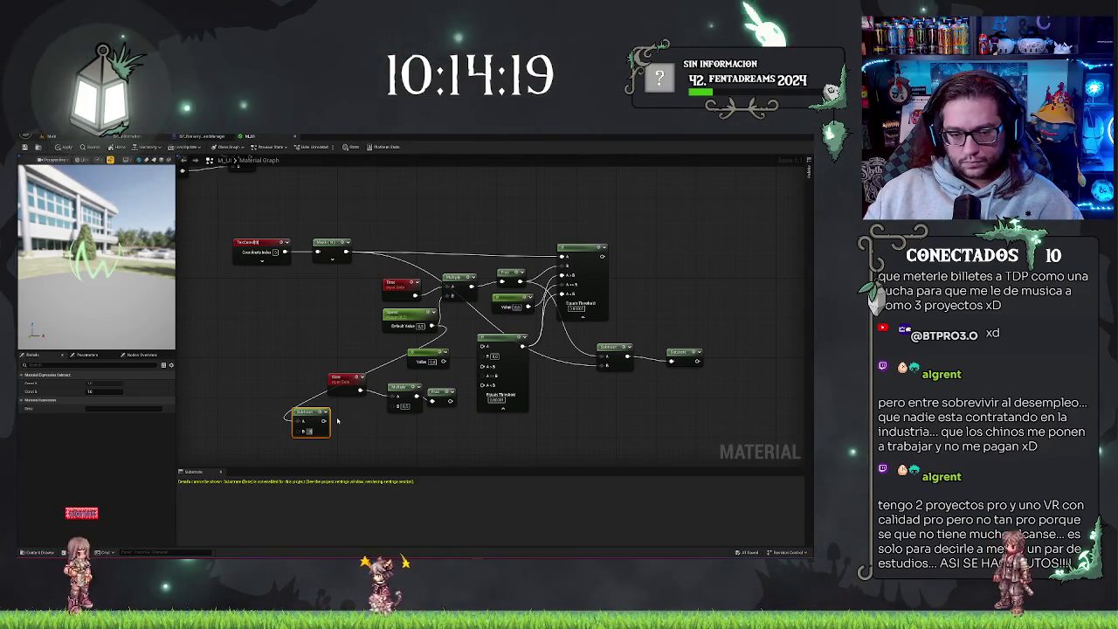
pyautogui.moveTo(310, 411); pyautogui.dragTo(344, 407)
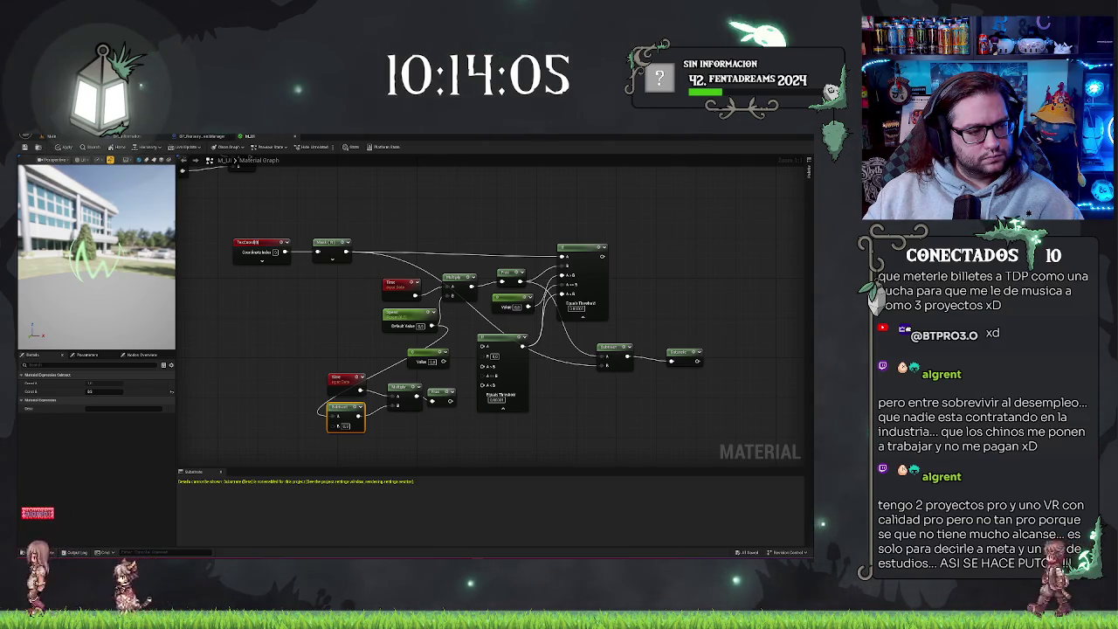
pyautogui.click(463, 426)
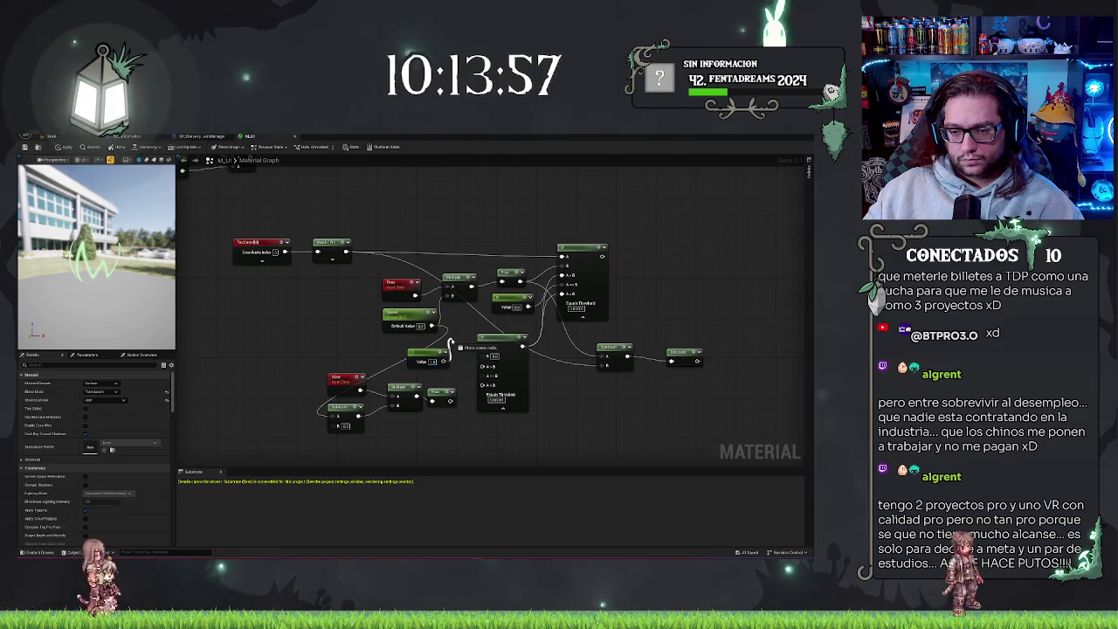
pyautogui.moveTo(476, 378); pyautogui.dragTo(483, 366)
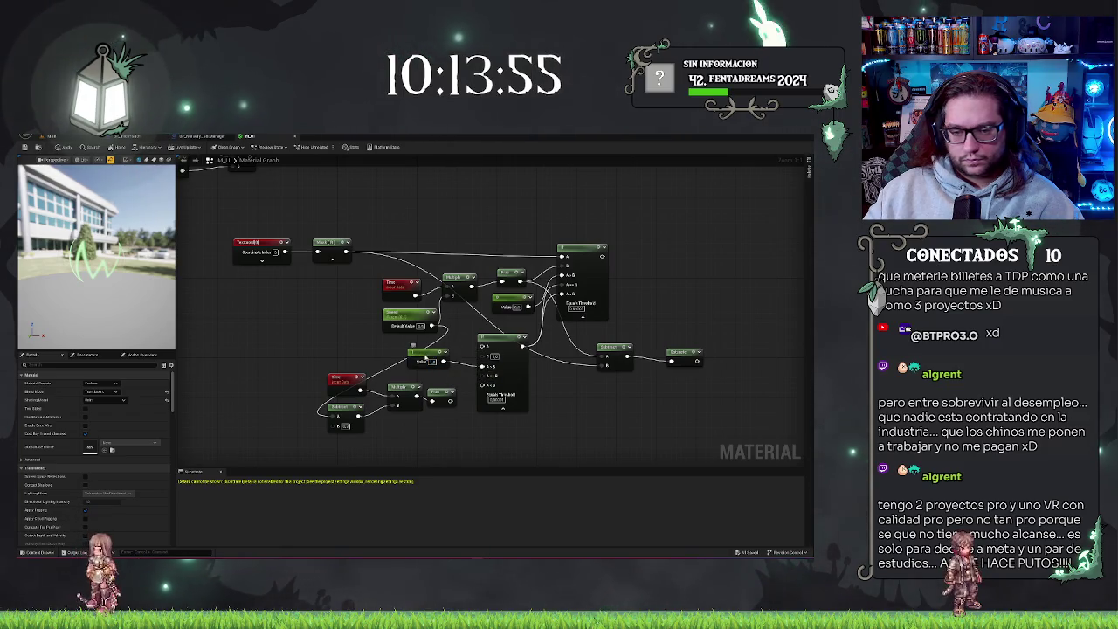
# - Place a new constant value node beneath the lower If node
pyautogui.click(428, 360)
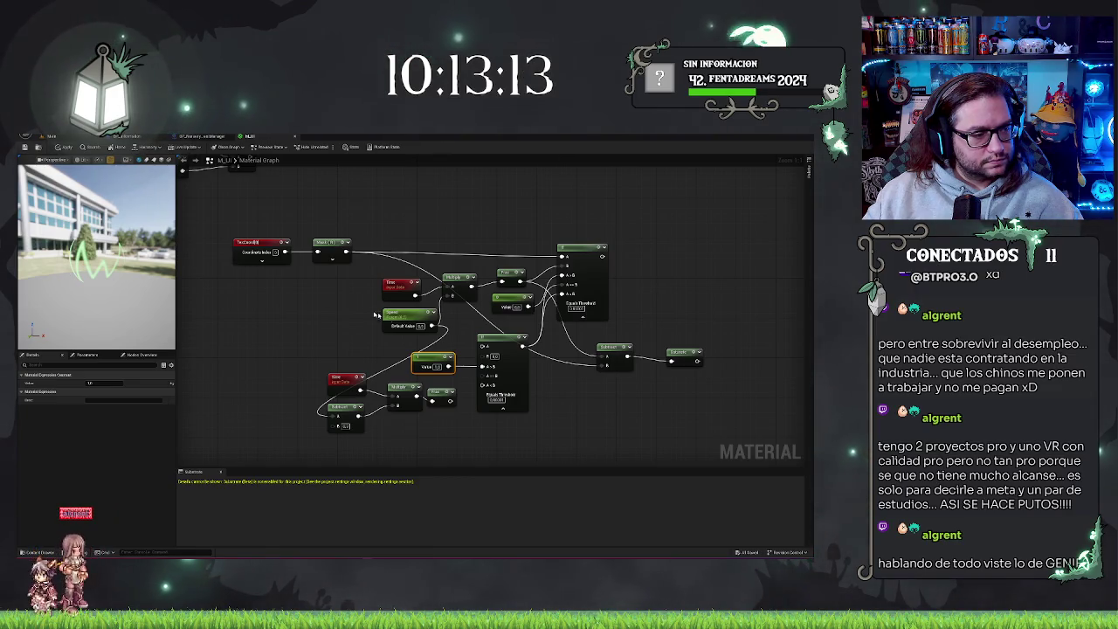
pyautogui.click(415, 441)
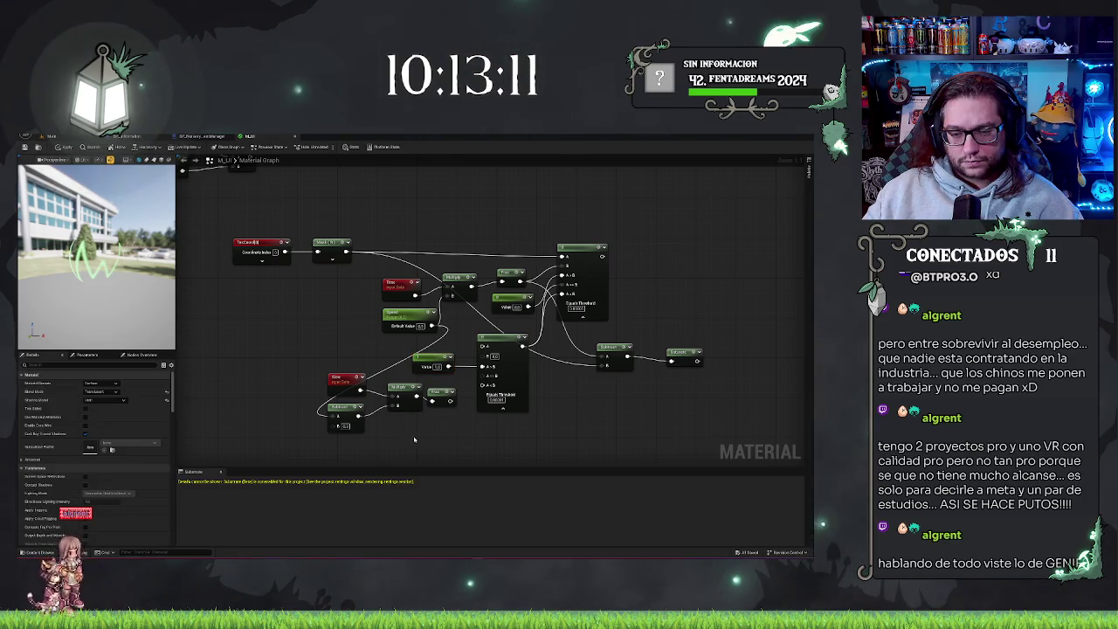
pyautogui.click(417, 438)
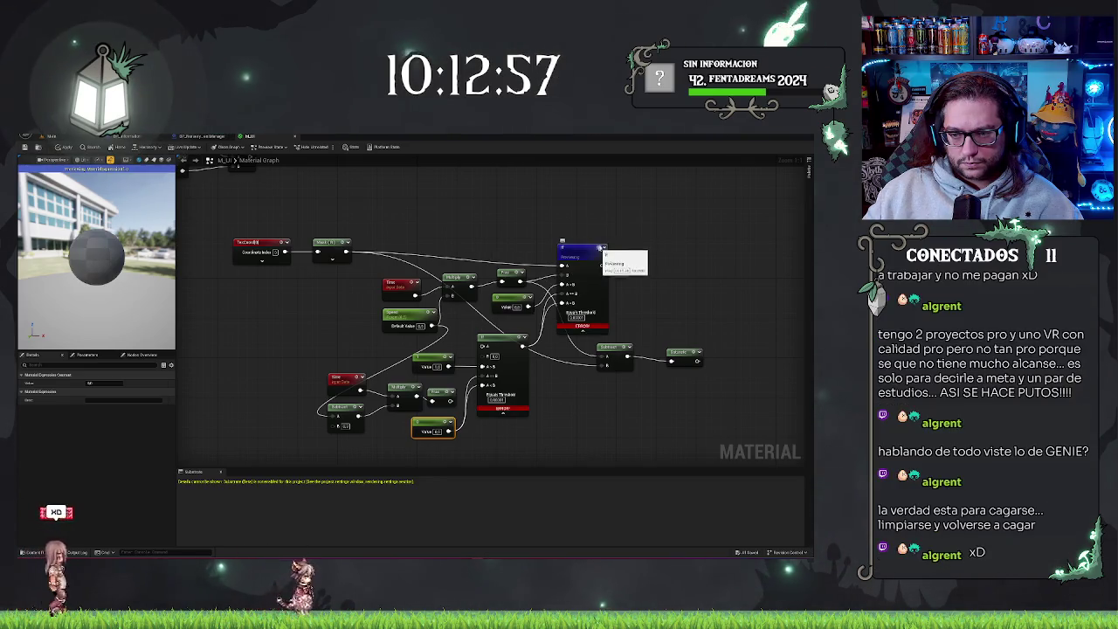
# - Preview the upper If node's output on the sphere and move the new constant beside the lower If
pyautogui.click(601, 222)
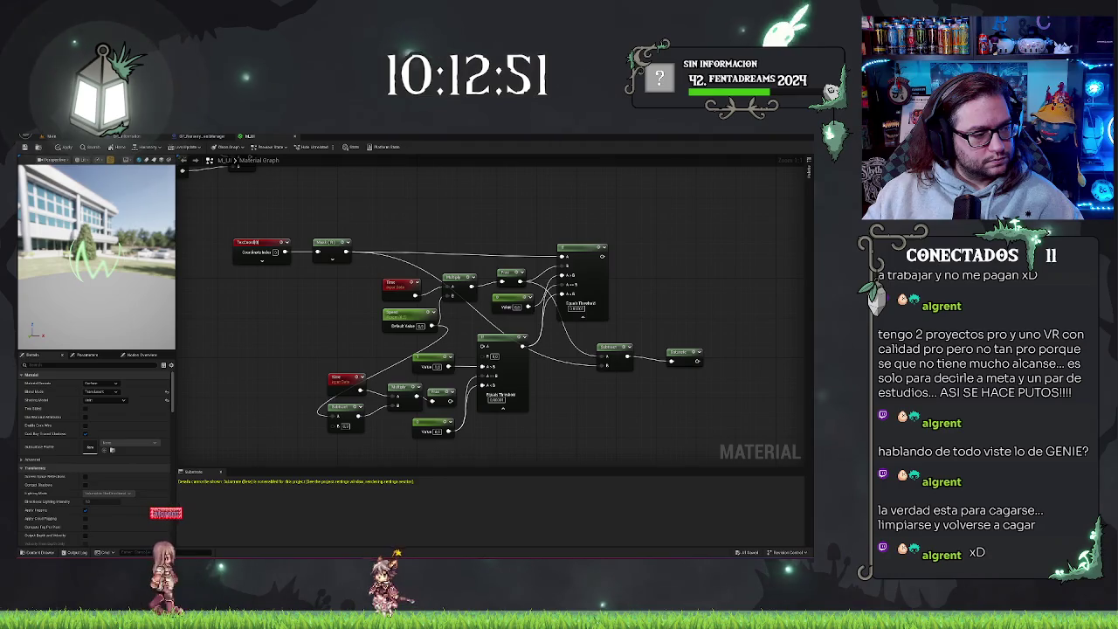
pyautogui.moveTo(346, 252)
pyautogui.mouseDown()
pyautogui.moveTo(454, 296)
pyautogui.moveTo(472, 346)
pyautogui.moveTo(483, 345)
pyautogui.mouseUp()
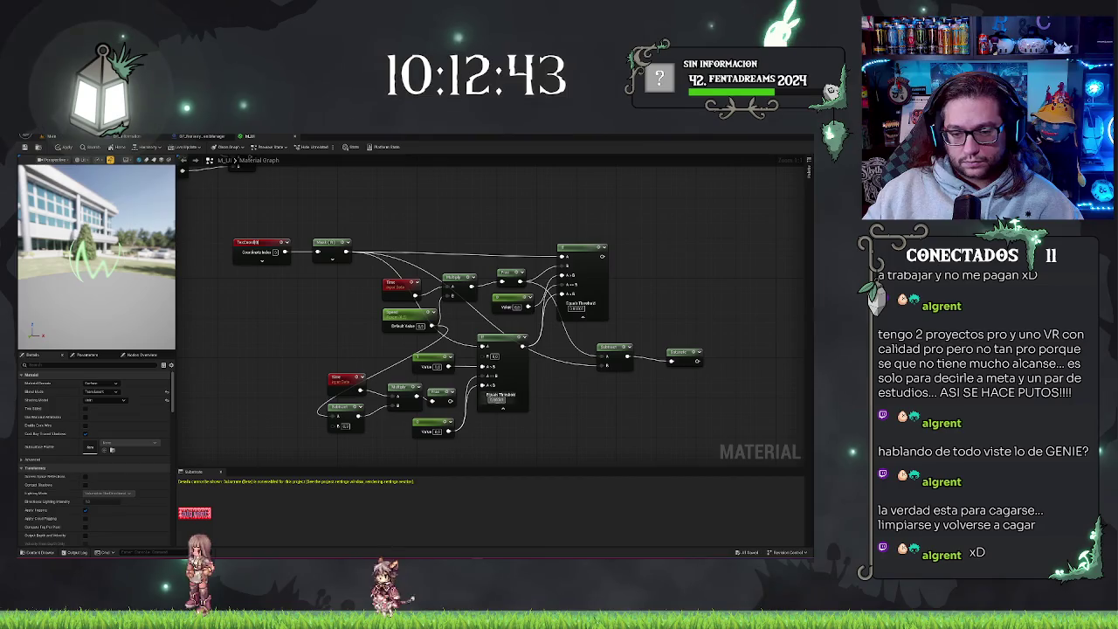
pyautogui.click(601, 253)
pyautogui.press('space')
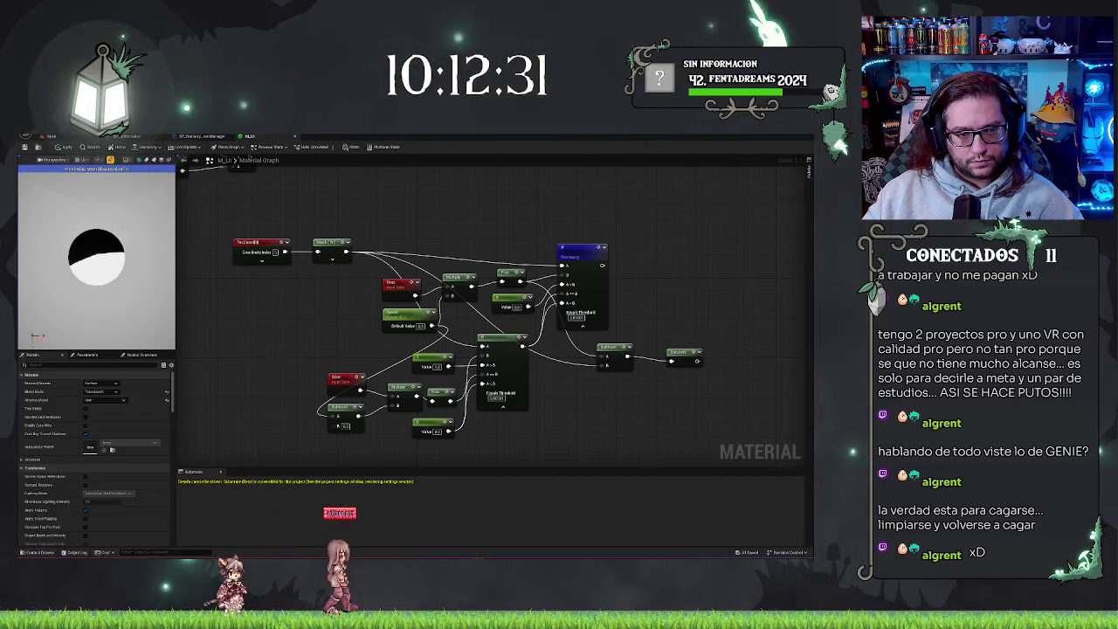
pyautogui.moveTo(87, 286); pyautogui.dragTo(166, 279)
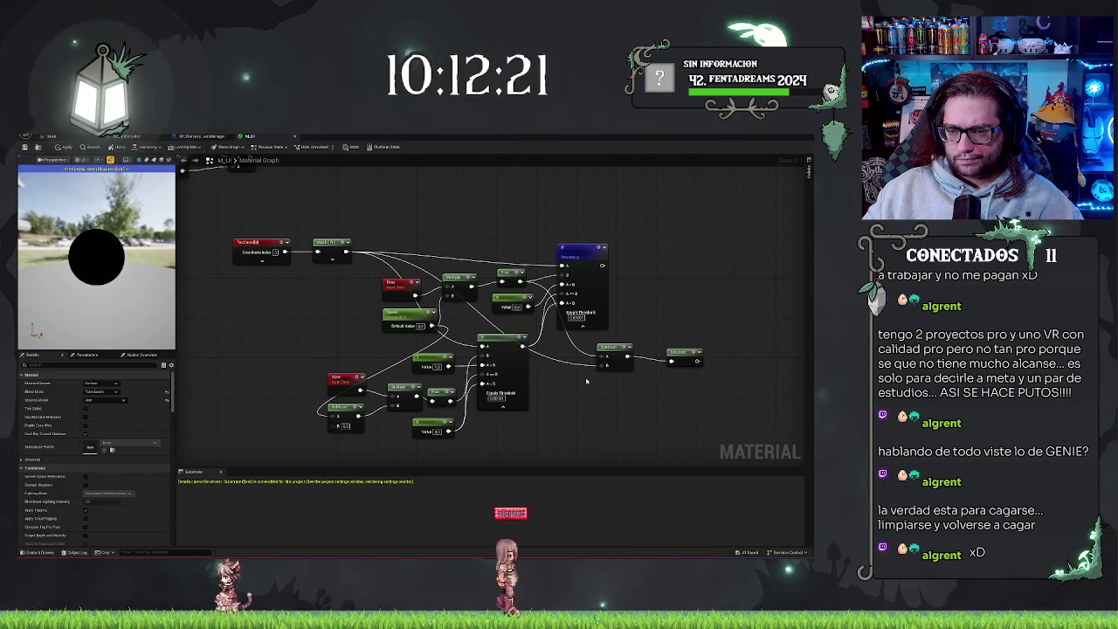
pyautogui.moveTo(432, 424); pyautogui.dragTo(448, 430)
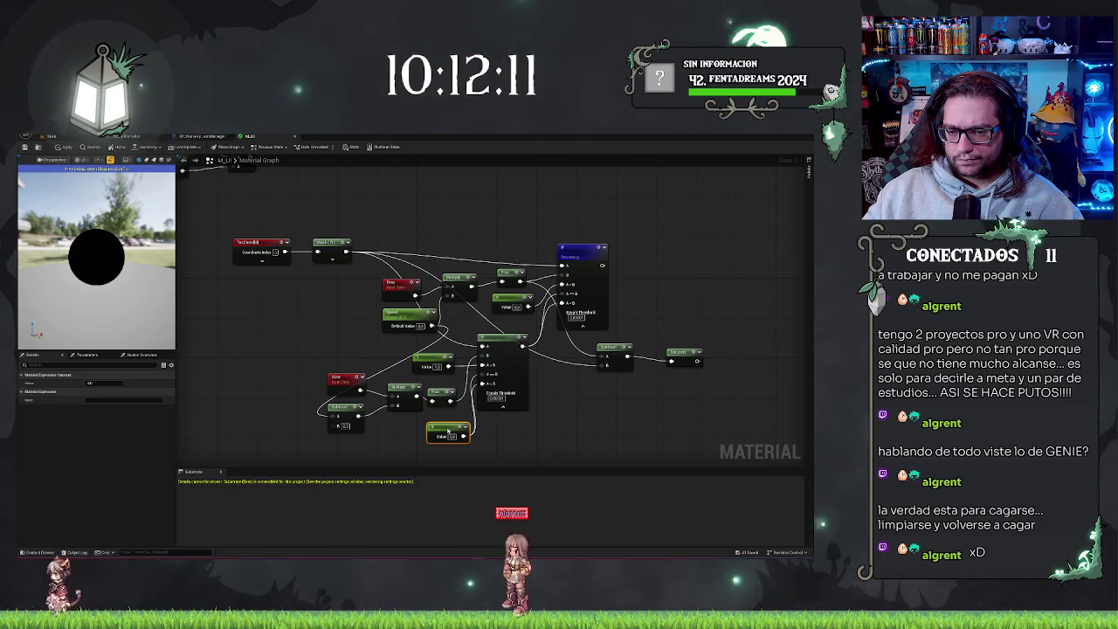
pyautogui.scroll(-2, 515, 253)
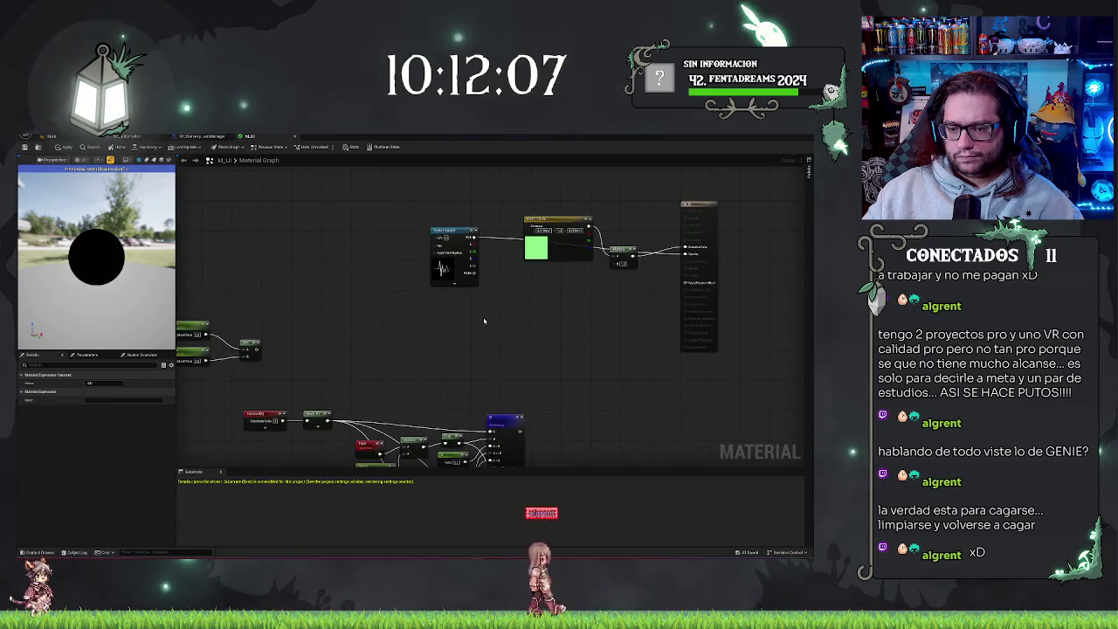
# - Wire the waveform Texture Sample's output into the Multiply node of the time-mask chain
pyautogui.moveTo(484, 320); pyautogui.dragTo(527, 242)
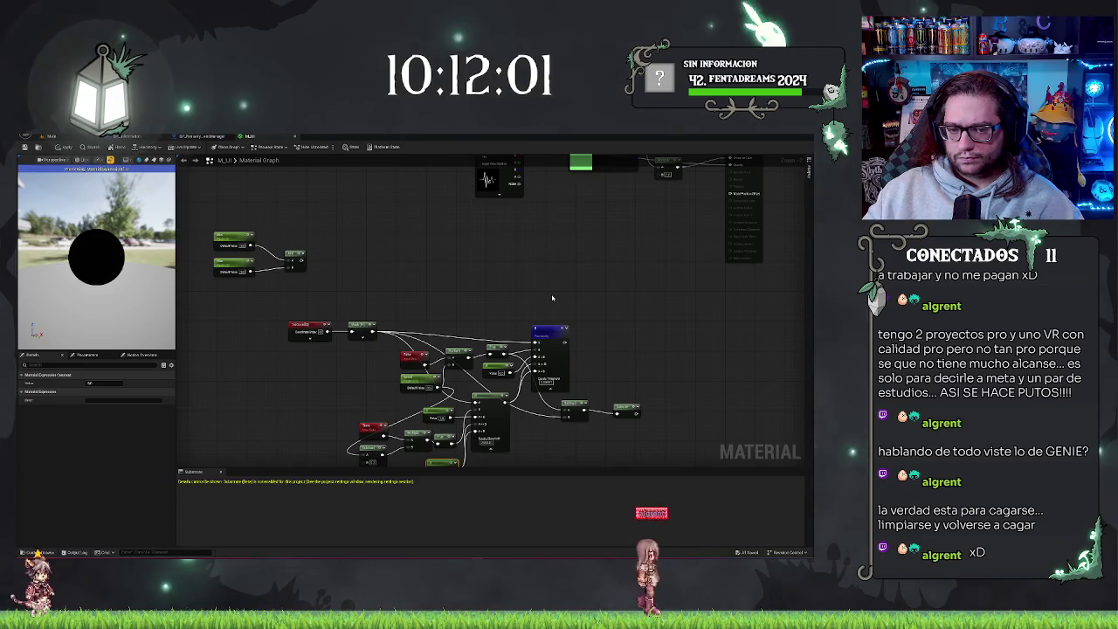
pyautogui.click(259, 324)
pyautogui.click(299, 325)
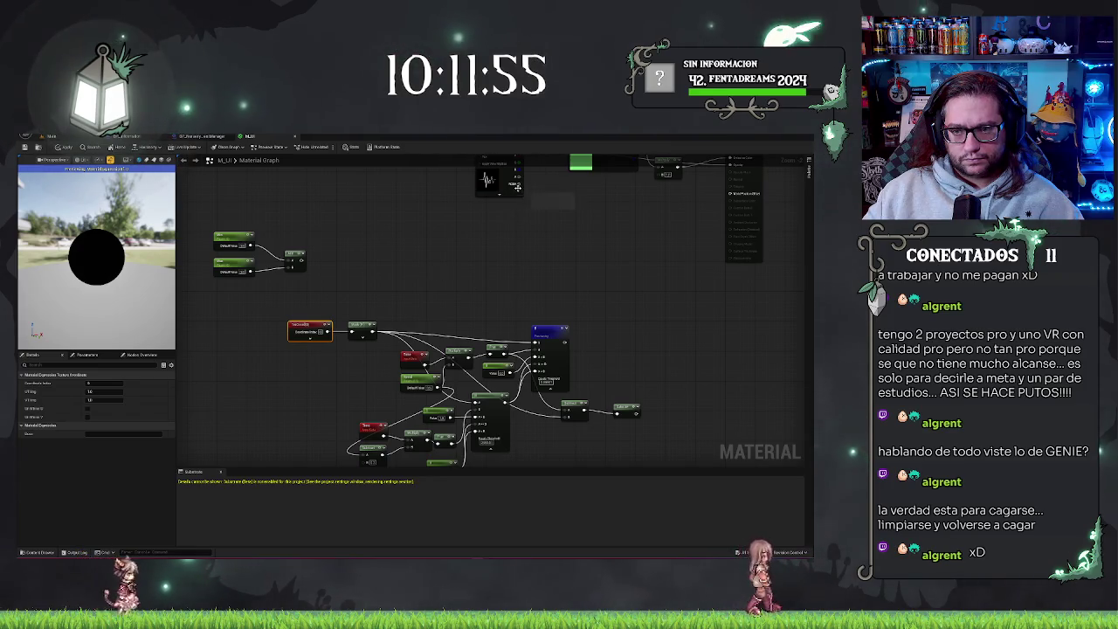
pyautogui.moveTo(560, 178); pyautogui.dragTo(544, 204)
pyautogui.moveTo(499, 173); pyautogui.dragTo(447, 363)
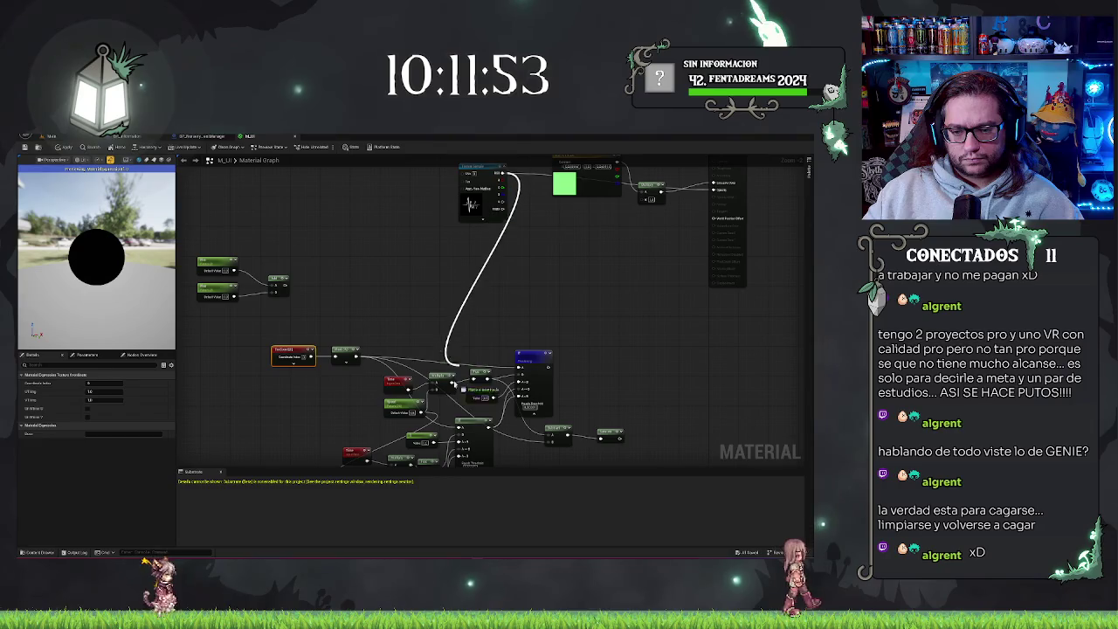
pyautogui.moveTo(458, 432)
pyautogui.mouseDown()
pyautogui.moveTo(439, 472)
pyautogui.moveTo(440, 257)
pyautogui.moveTo(472, 301)
pyautogui.moveTo(431, 258)
pyautogui.mouseUp()
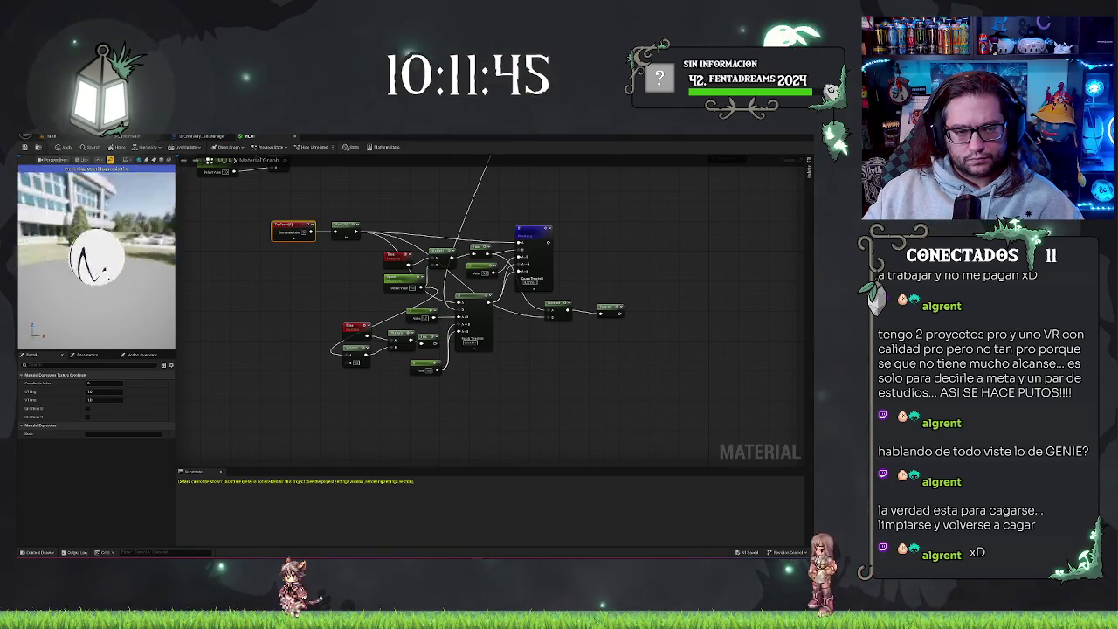
pyautogui.scroll(2, 543, 287)
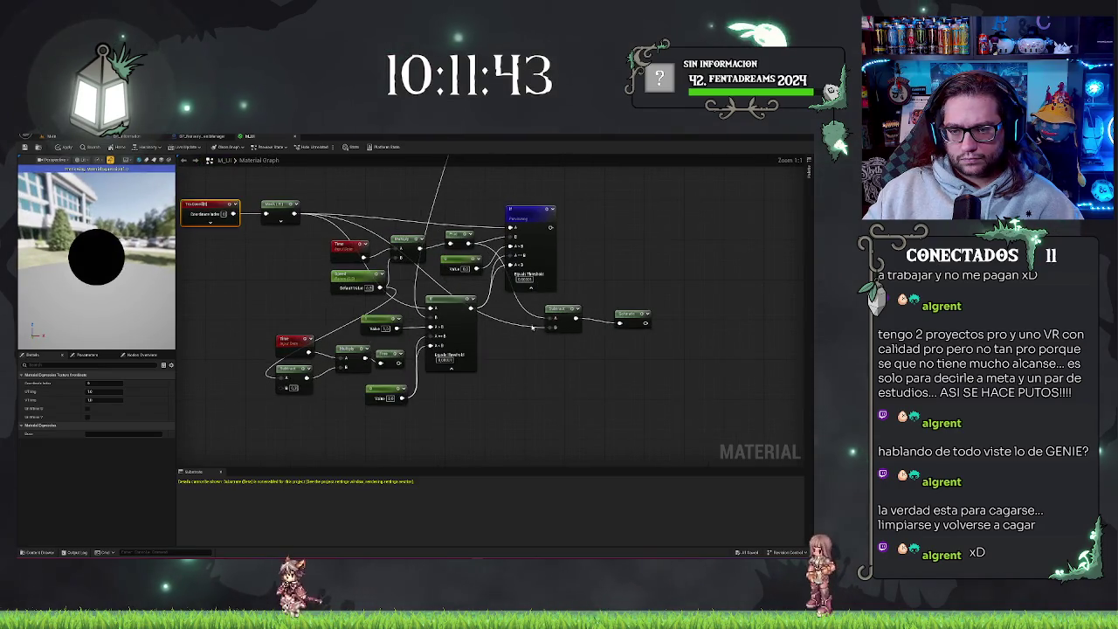
pyautogui.moveTo(524, 338); pyautogui.dragTo(500, 426)
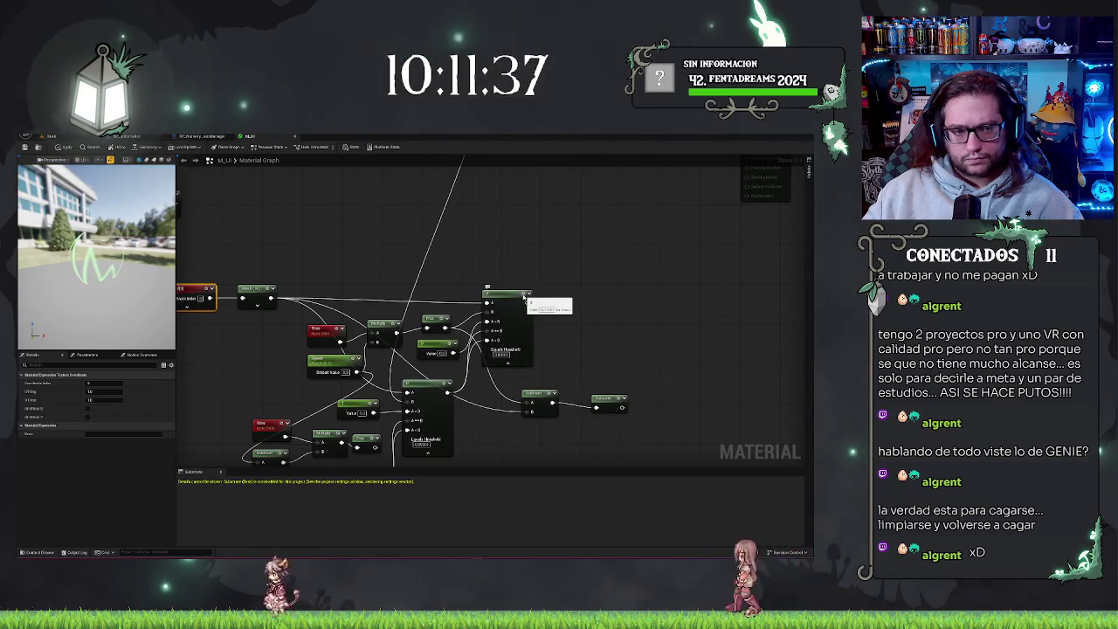
pyautogui.press('space')
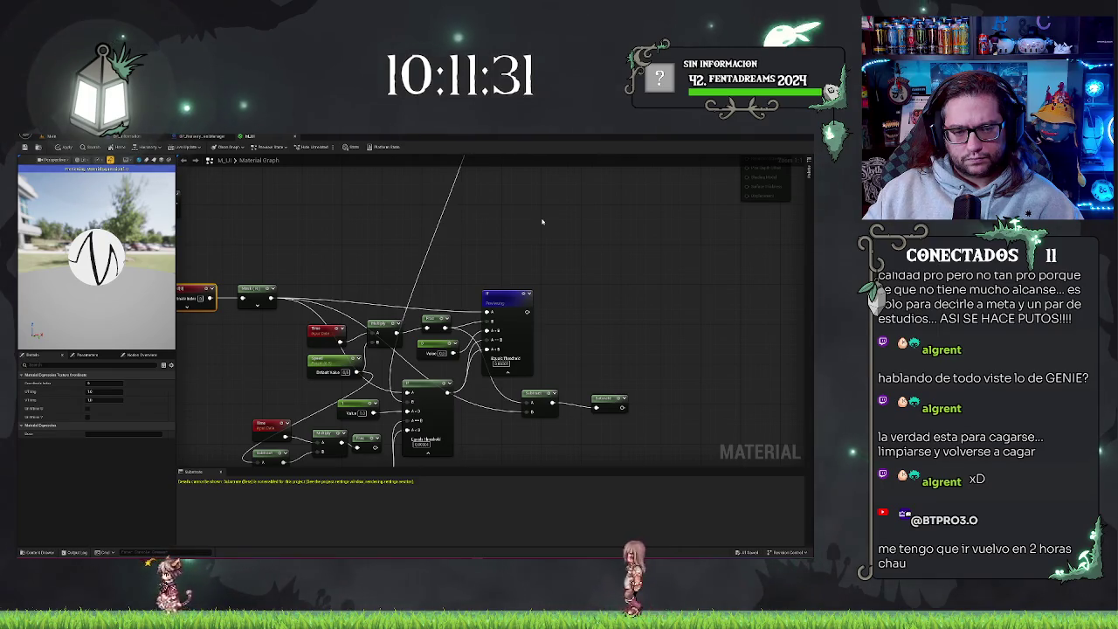
pyautogui.moveTo(96, 288); pyautogui.dragTo(96, 262)
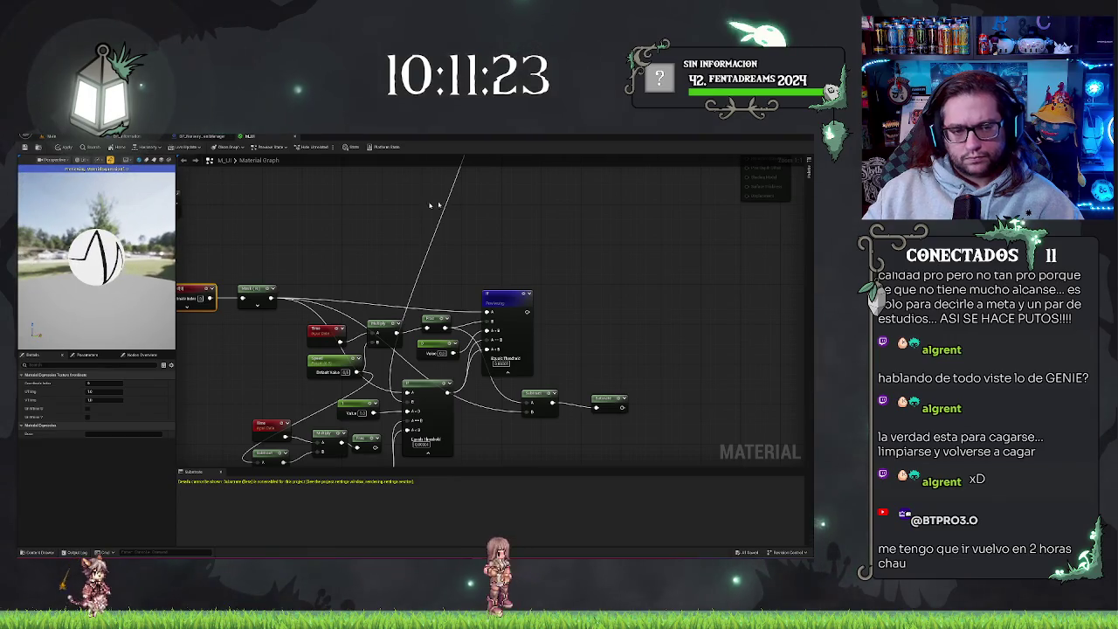
pyautogui.click(491, 260)
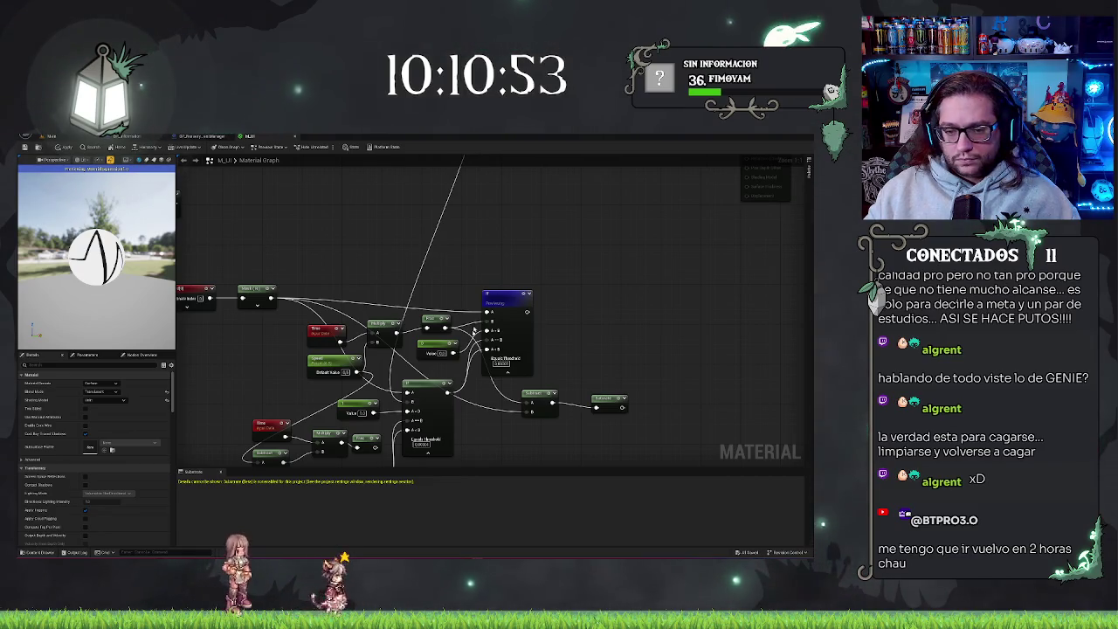
pyautogui.scroll(-2, 494, 226)
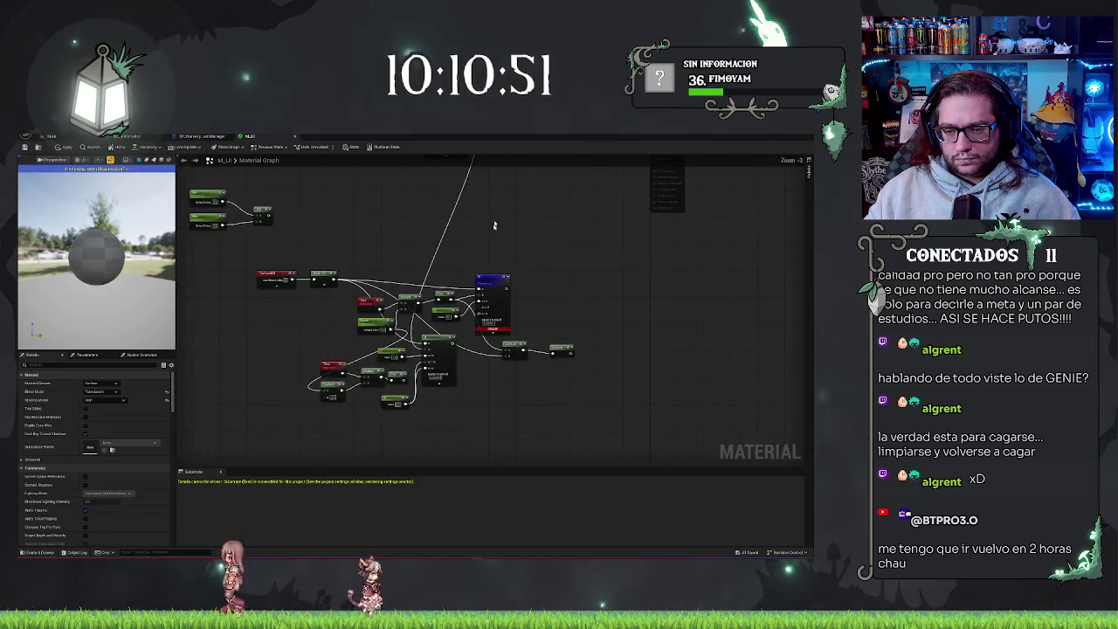
# - Connect the waveform Texture Sample's RGB output to another input of the upper If node
pyautogui.moveTo(493, 225); pyautogui.dragTo(454, 238)
pyautogui.scroll(2, 460, 330)
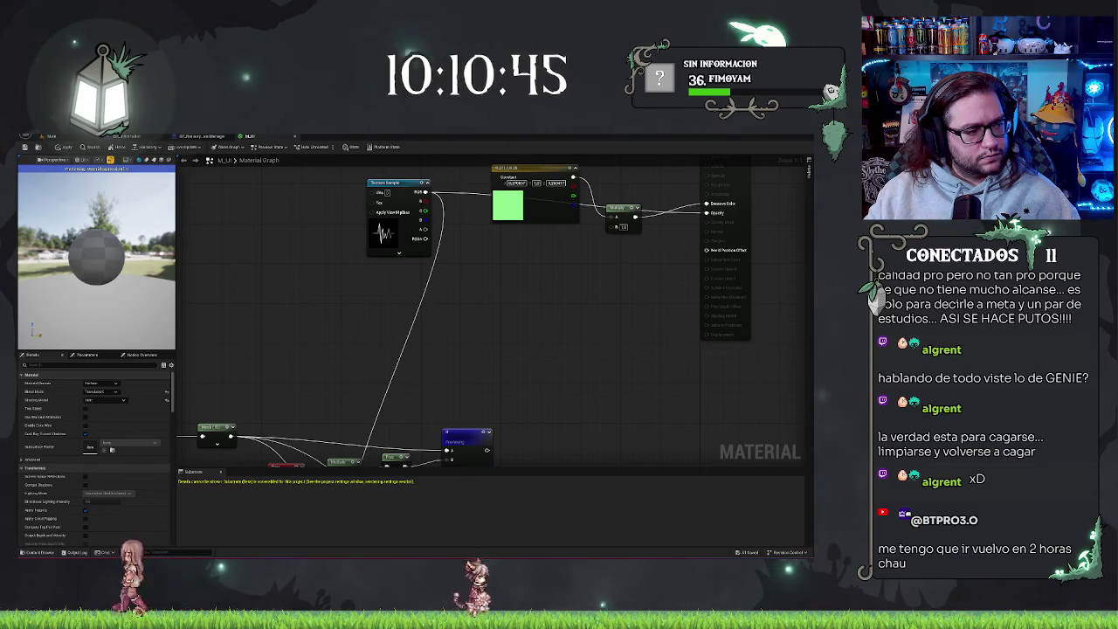
pyautogui.moveTo(492, 367)
pyautogui.mouseDown()
pyautogui.moveTo(531, 275)
pyautogui.moveTo(534, 225)
pyautogui.mouseUp()
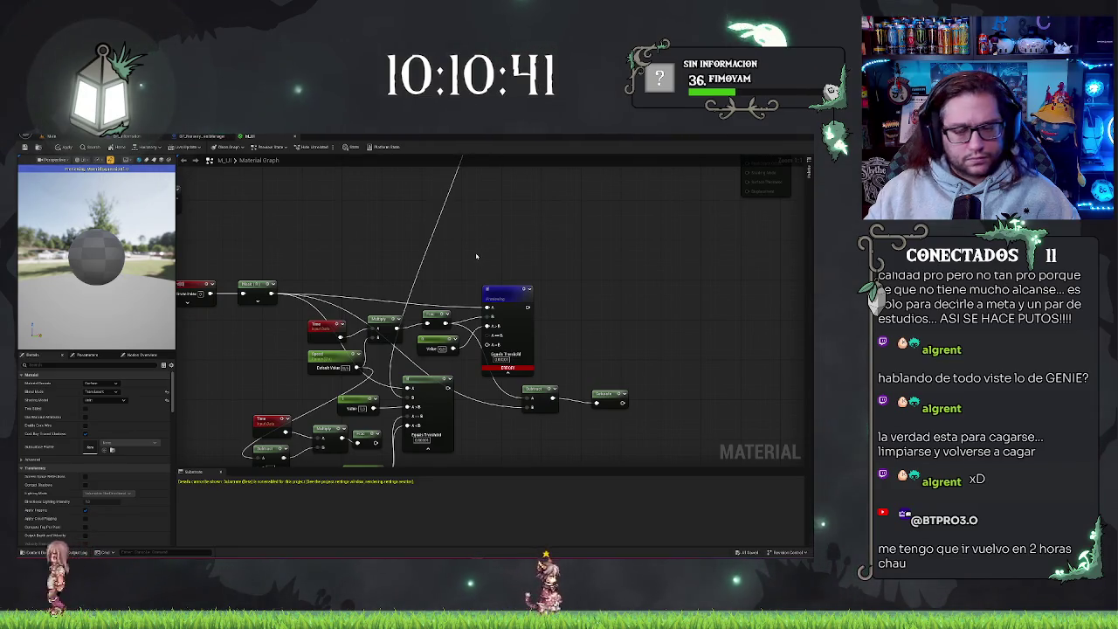
pyautogui.moveTo(476, 256); pyautogui.dragTo(474, 218)
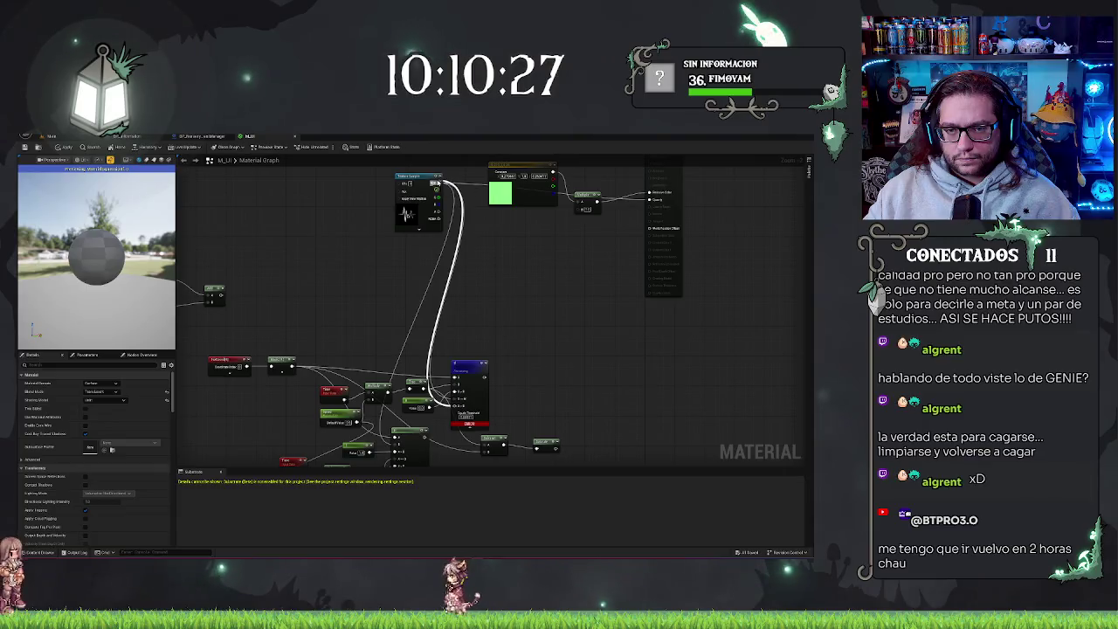
pyautogui.moveTo(436, 183); pyautogui.dragTo(437, 184)
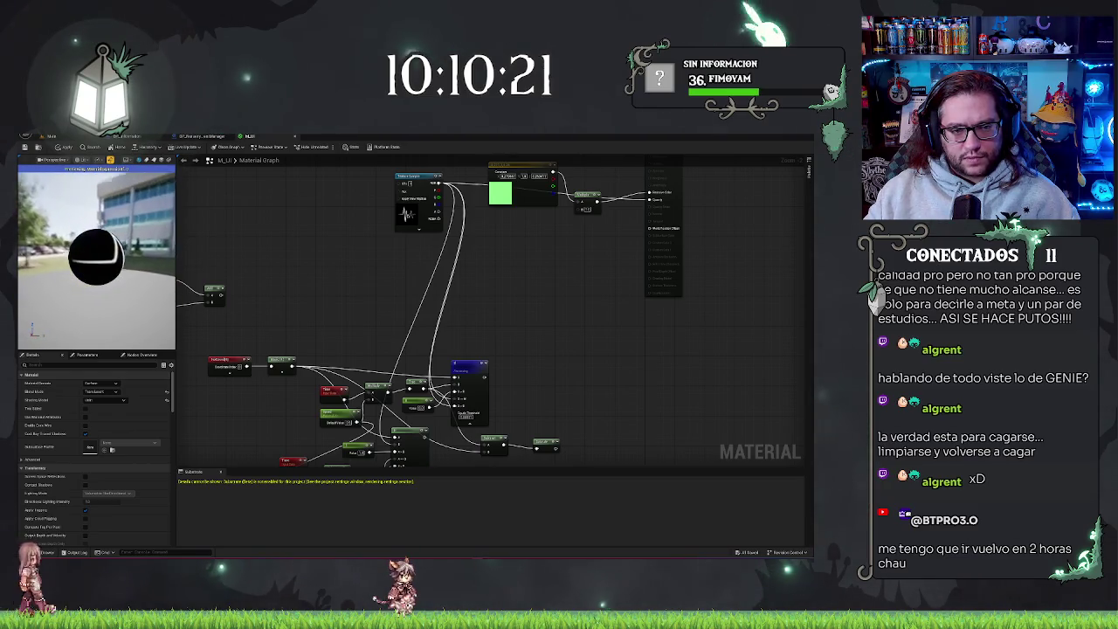
# - Add a Multiply node fed by the upper If output and preview its white waveform on black
pyautogui.scroll(3, 654, 198)
pyautogui.moveTo(467, 407); pyautogui.dragTo(431, 420)
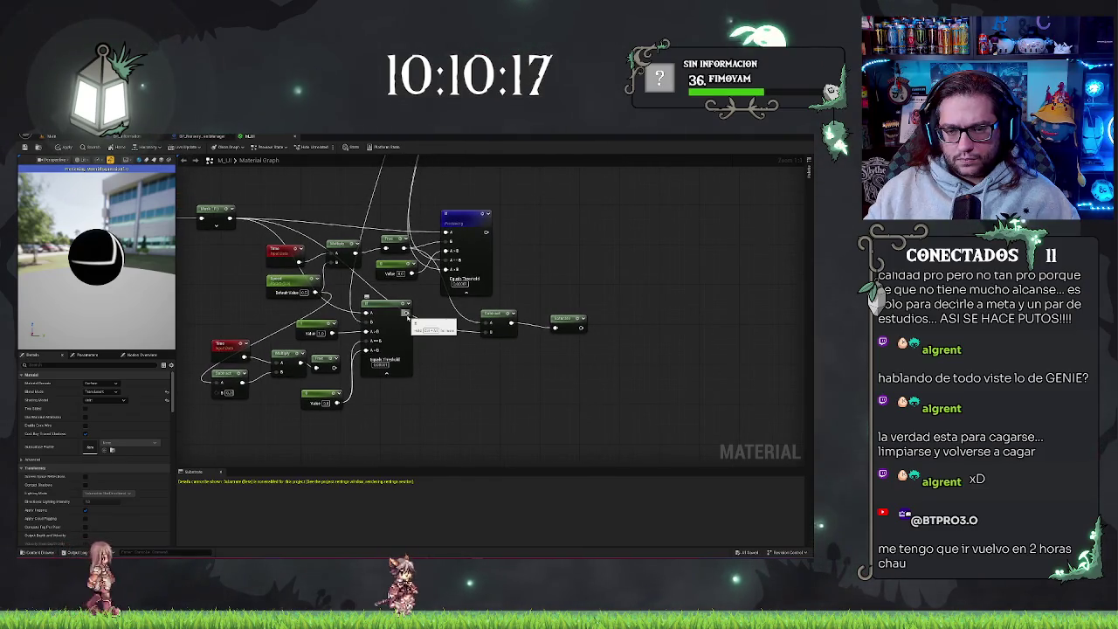
pyautogui.moveTo(486, 231); pyautogui.dragTo(530, 224)
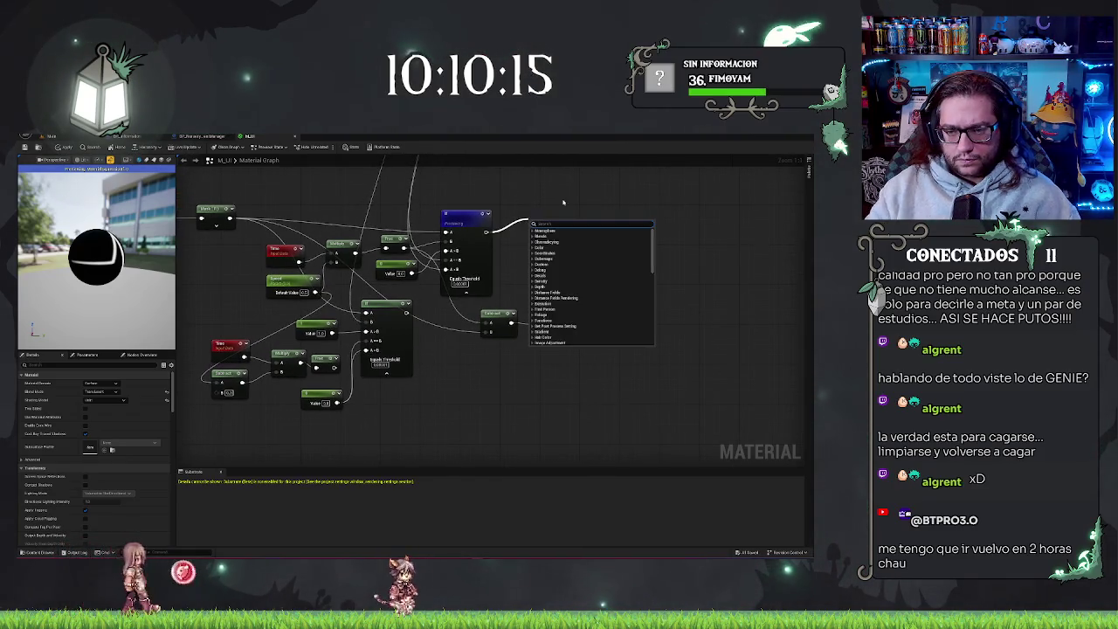
pyautogui.write('mult')
pyautogui.press('Return')
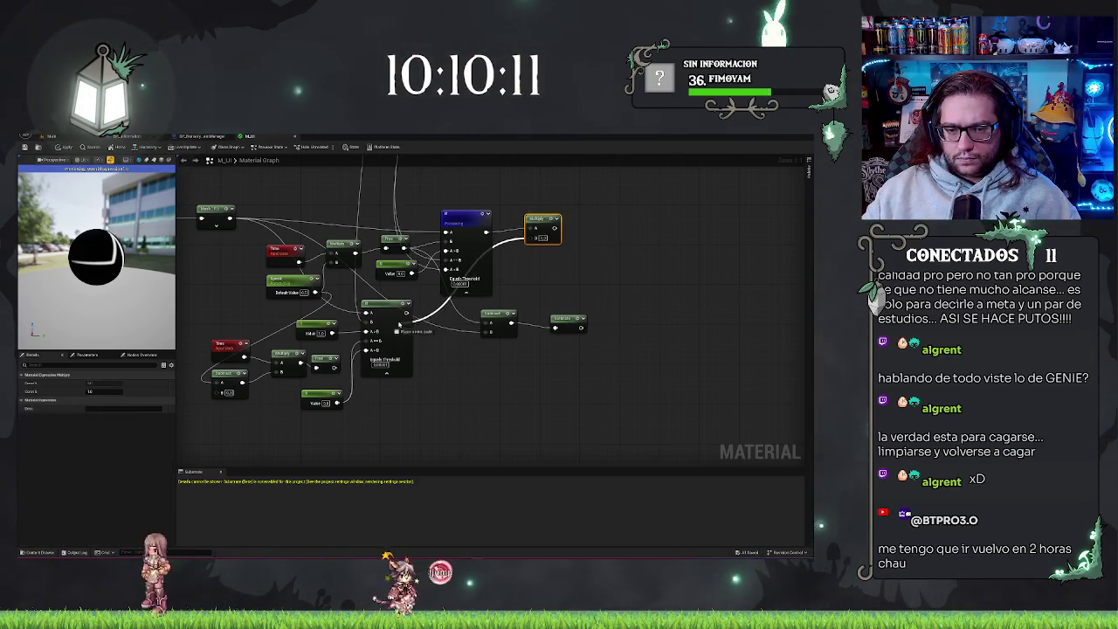
pyautogui.press('space')
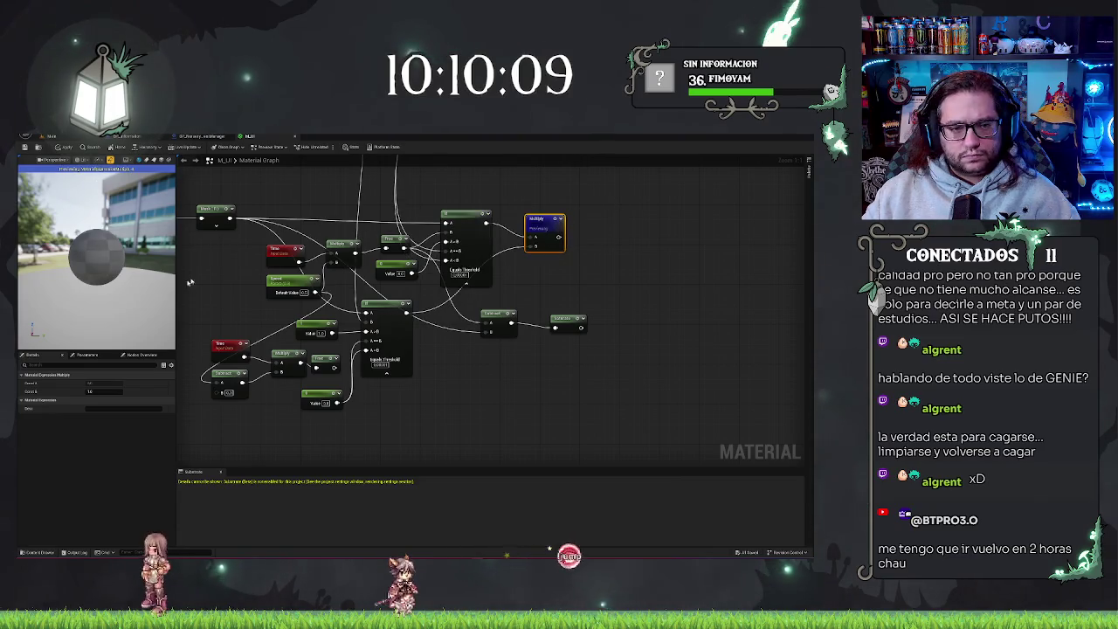
pyautogui.moveTo(139, 262)
pyautogui.mouseDown()
pyautogui.moveTo(52, 262)
pyautogui.moveTo(157, 262)
pyautogui.moveTo(258, 227)
pyautogui.mouseUp()
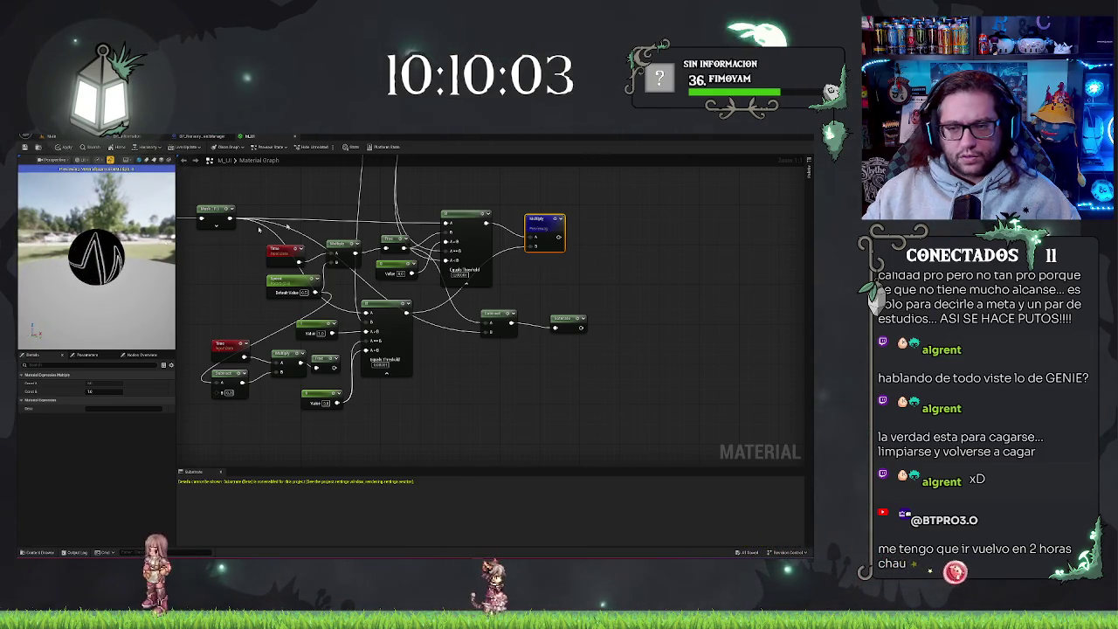
# - Break the Multiply node's B link, deselect it, and wire the lower mask output into B
pyautogui.keyDown('alt'); pyautogui.click(535, 247); pyautogui.keyUp('alt')
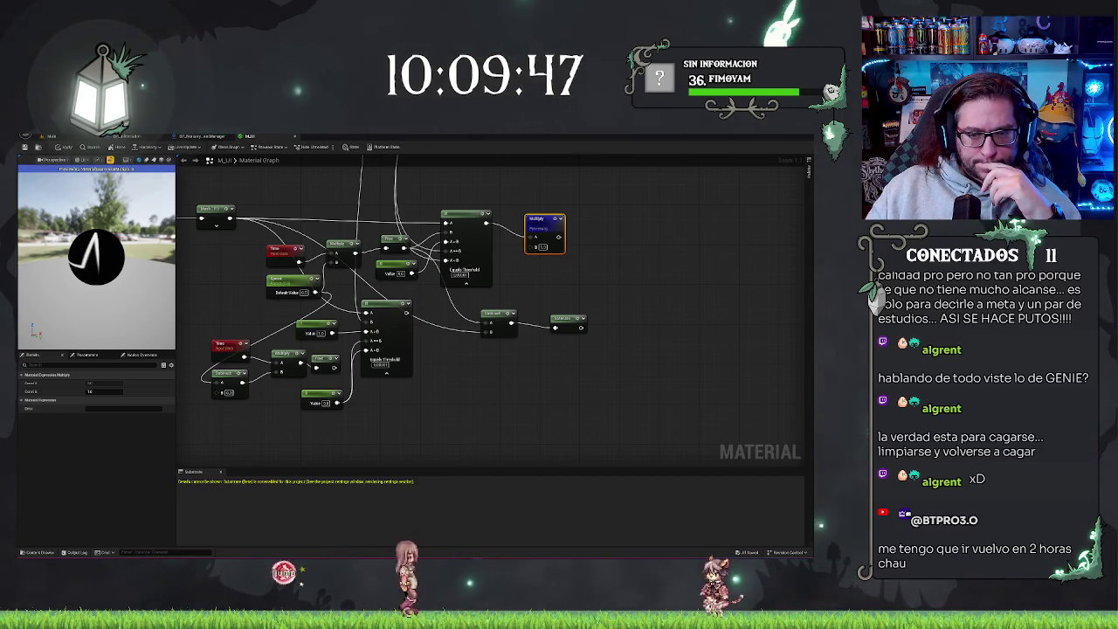
pyautogui.click(320, 333)
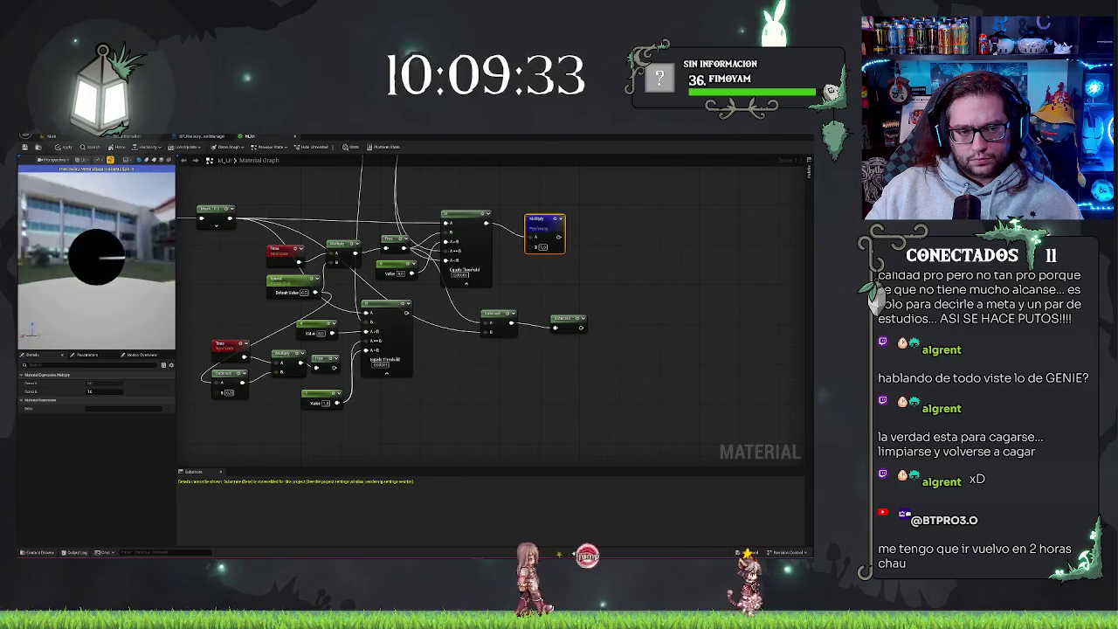
pyautogui.click(644, 387)
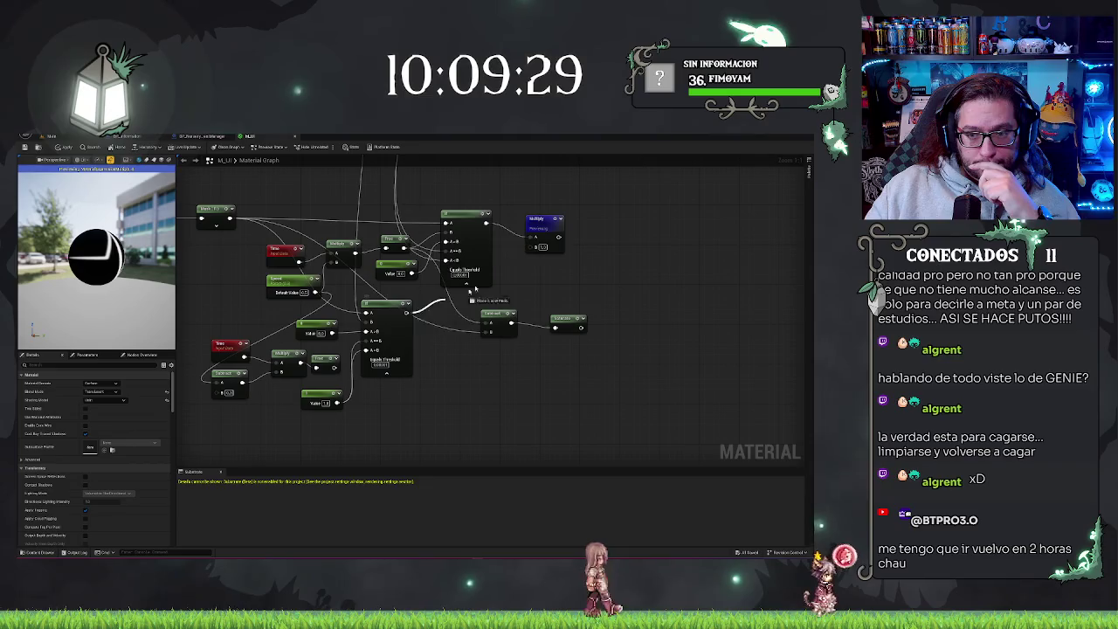
pyautogui.moveTo(406, 312); pyautogui.dragTo(535, 251)
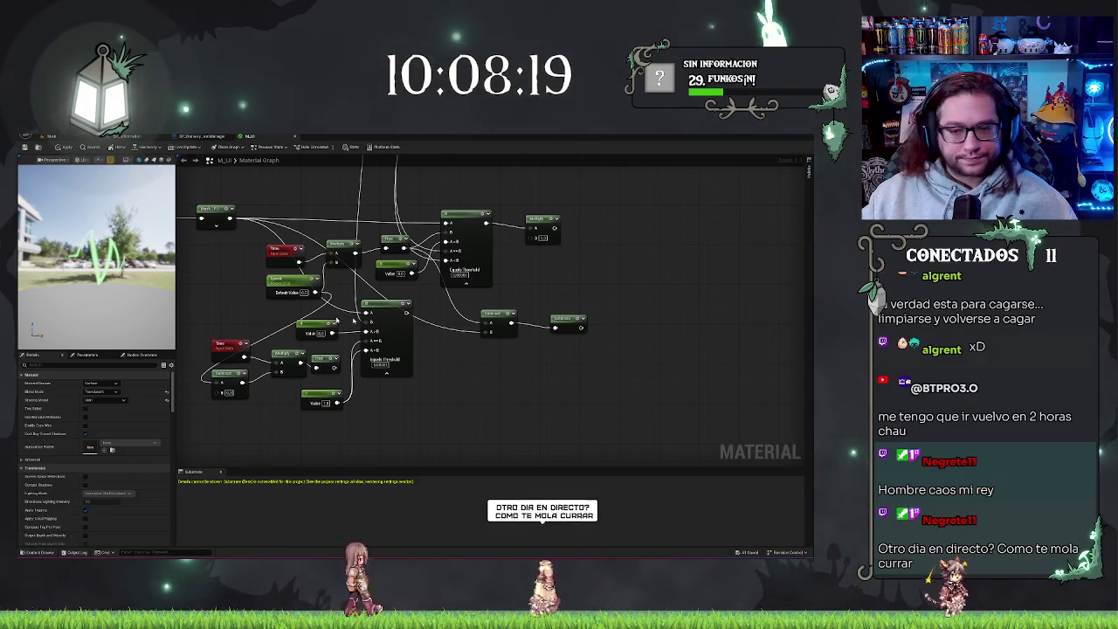
# - Check the If node's preview, then add a SphereMask node via 'spherem' search
pyautogui.moveTo(438, 329); pyautogui.dragTo(465, 317)
pyautogui.press('space')
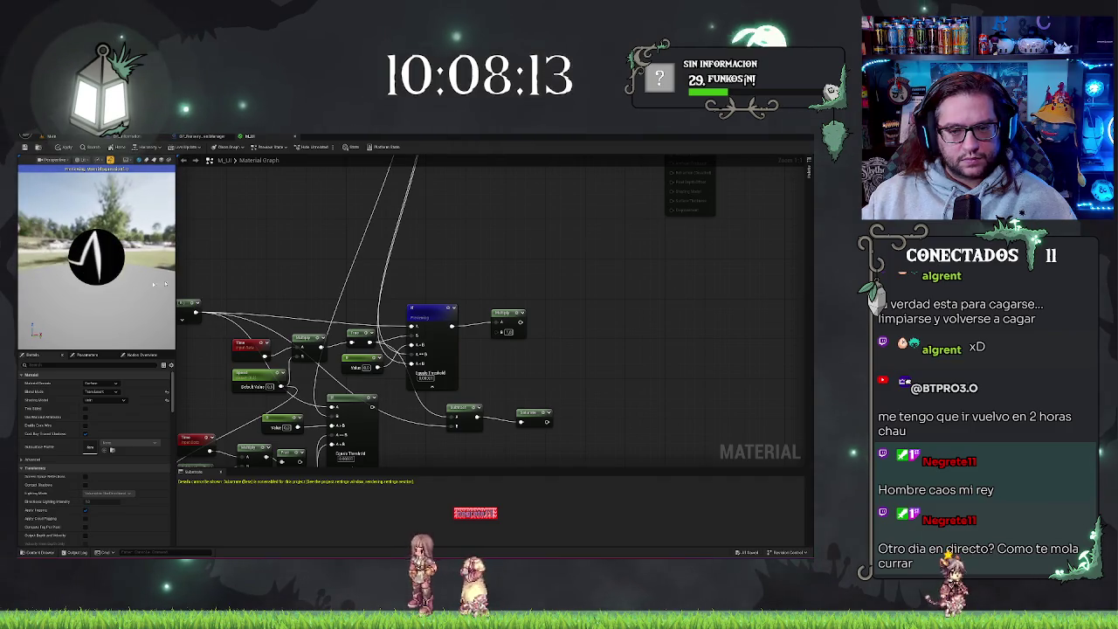
pyautogui.press('space')
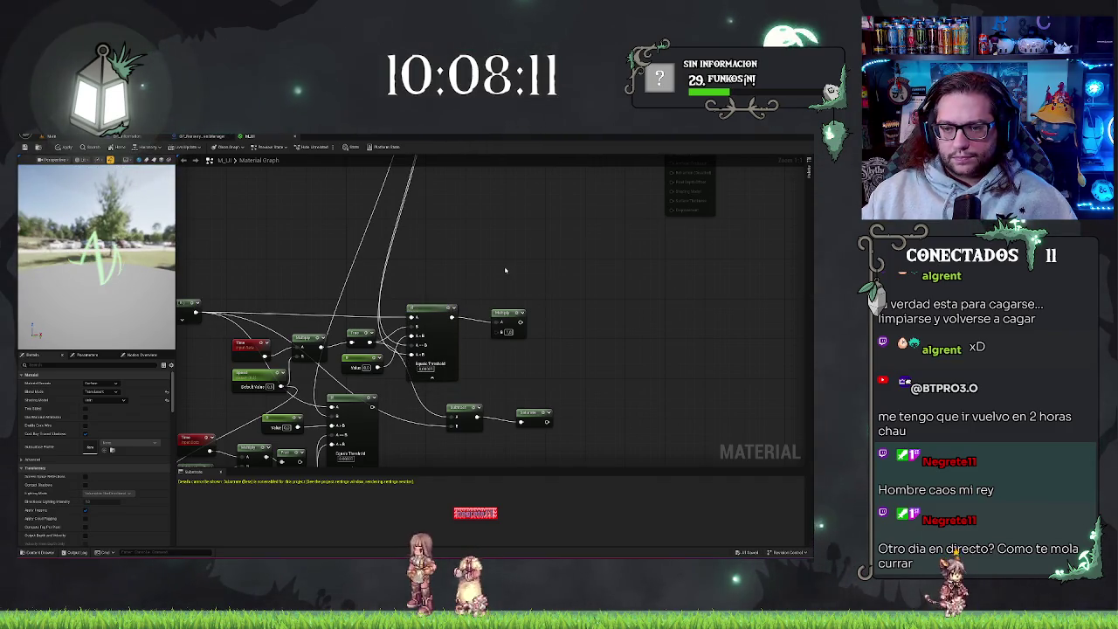
pyautogui.rightClick(505, 270)
pyautogui.write('spheremas')
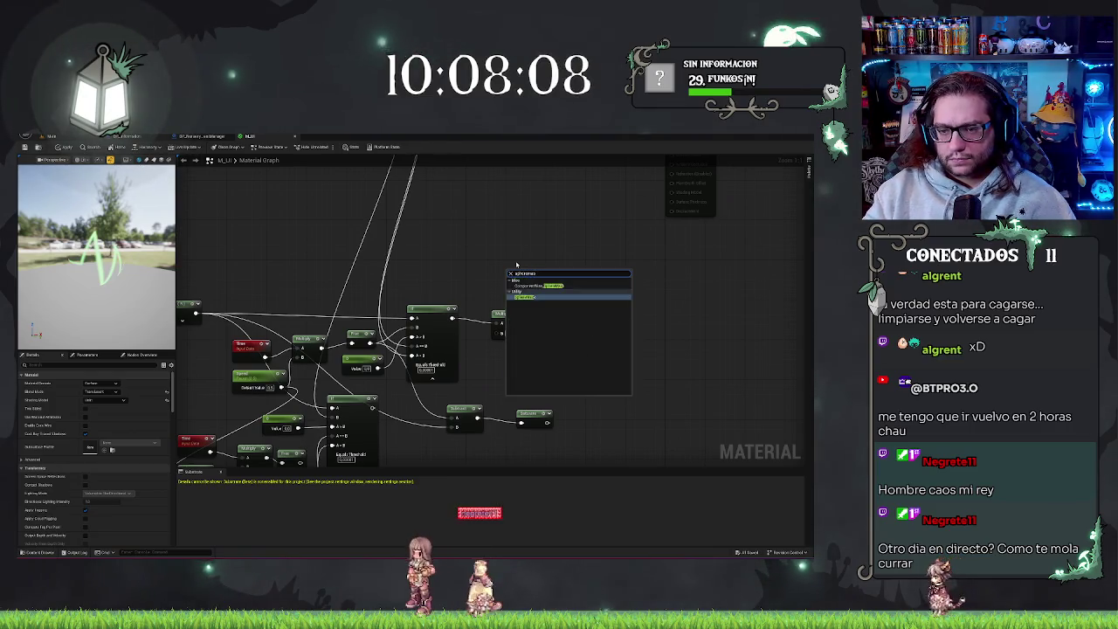
pyautogui.press('Return')
# - Delete the Multiply node and move the SphereMask down beside the If node
pyautogui.moveTo(500, 315)
pyautogui.mouseDown()
pyautogui.moveTo(572, 349)
pyautogui.moveTo(619, 304)
pyautogui.moveTo(634, 314)
pyautogui.mouseUp()
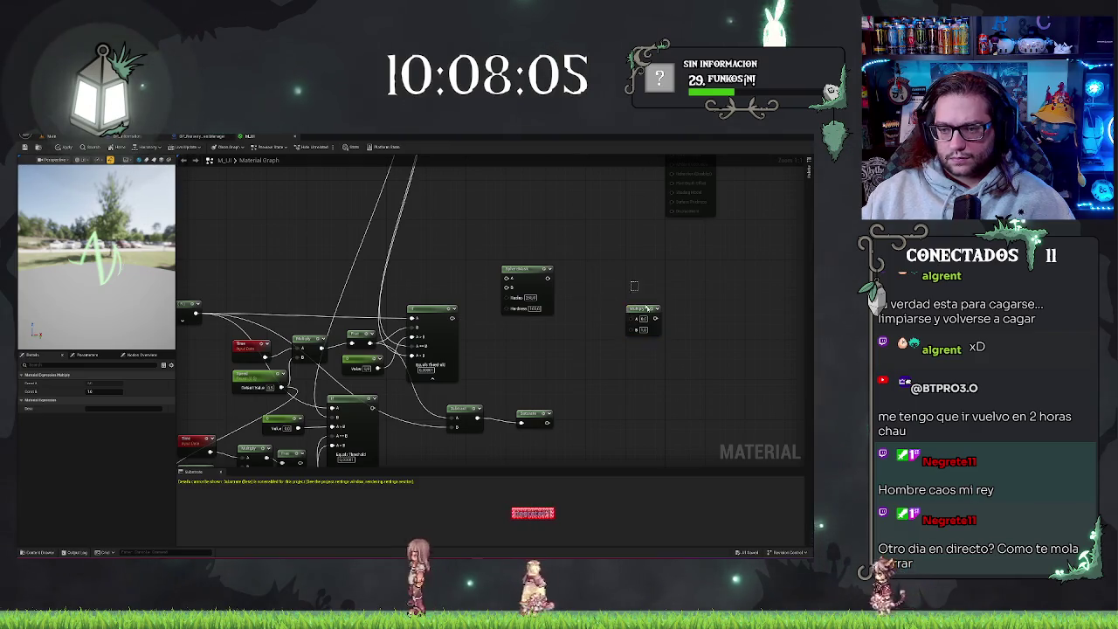
pyautogui.press('Delete')
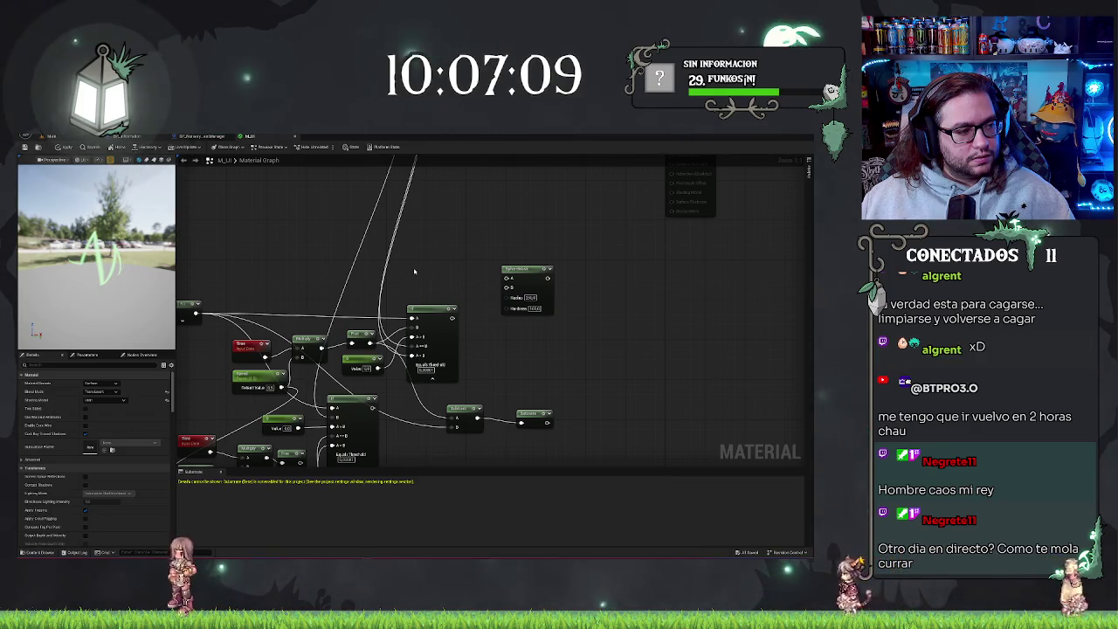
pyautogui.moveTo(515, 270); pyautogui.dragTo(506, 310)
# - Pan the graph around the SphereMask node and preview its plain grey sphere output
pyautogui.click(472, 275)
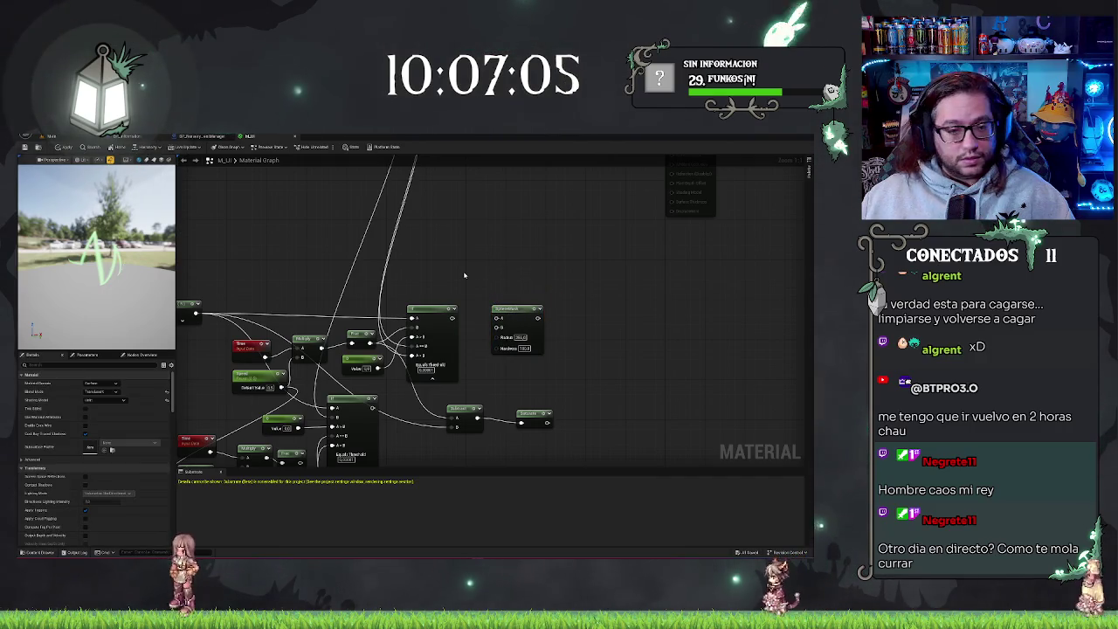
pyautogui.moveTo(463, 275); pyautogui.dragTo(540, 266)
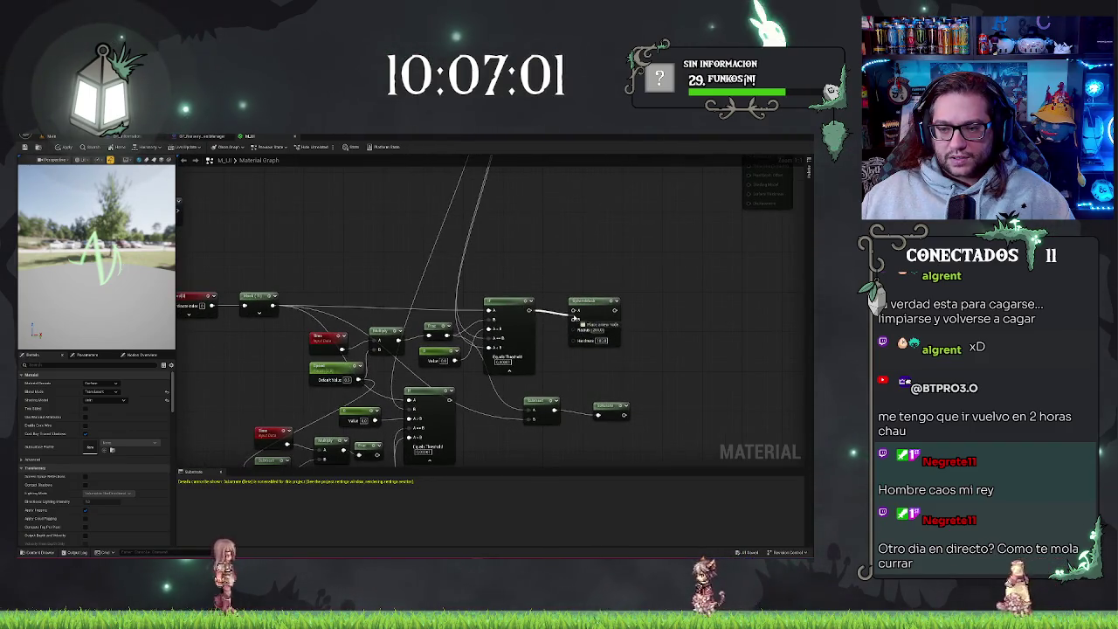
pyautogui.moveTo(549, 261)
pyautogui.mouseDown()
pyautogui.moveTo(534, 256)
pyautogui.moveTo(586, 265)
pyautogui.mouseUp()
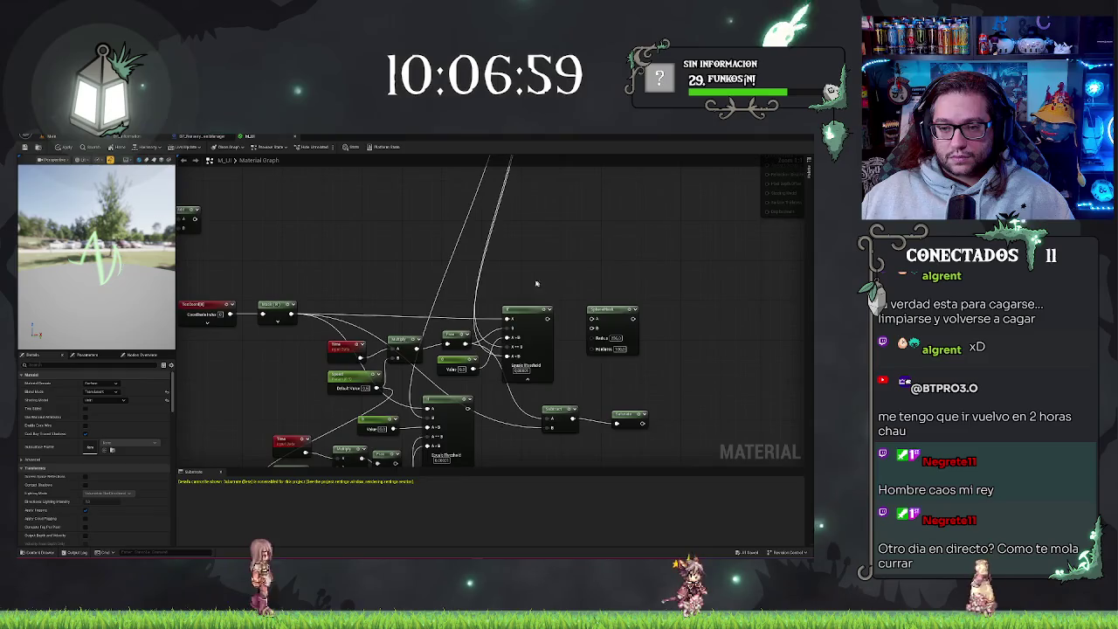
pyautogui.rightClick(553, 270)
pyautogui.click(567, 230)
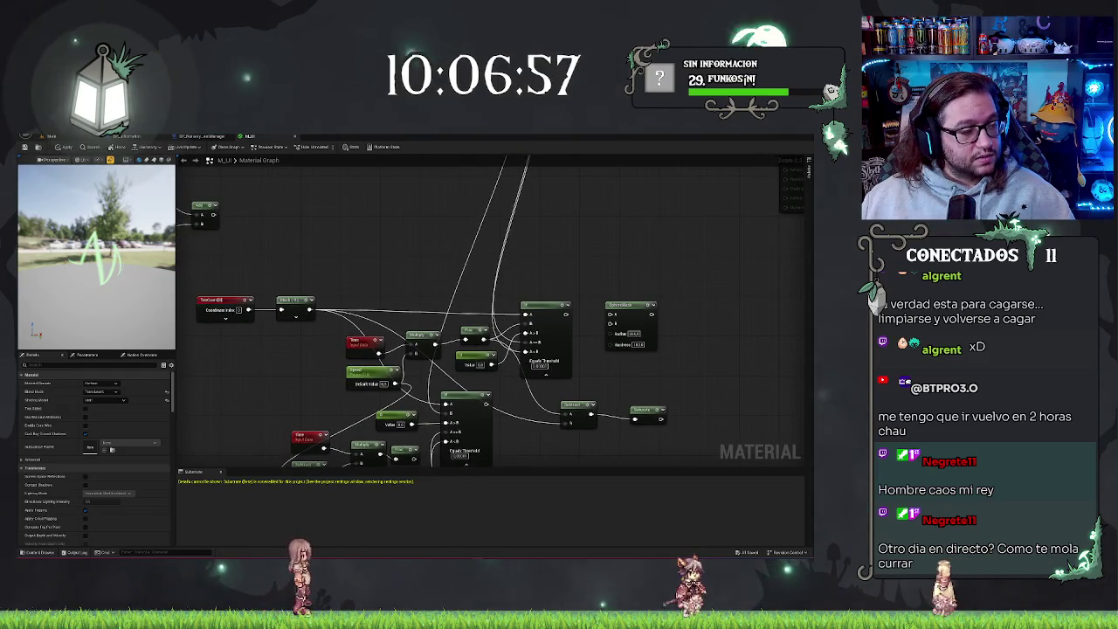
pyautogui.moveTo(357, 264); pyautogui.dragTo(437, 278)
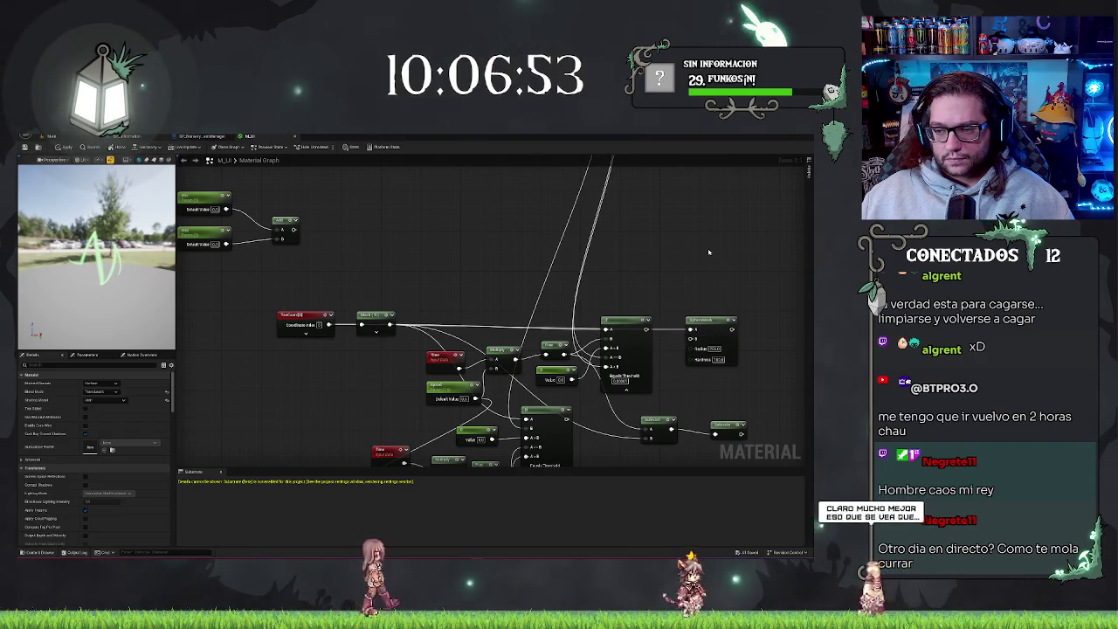
pyautogui.click(715, 349)
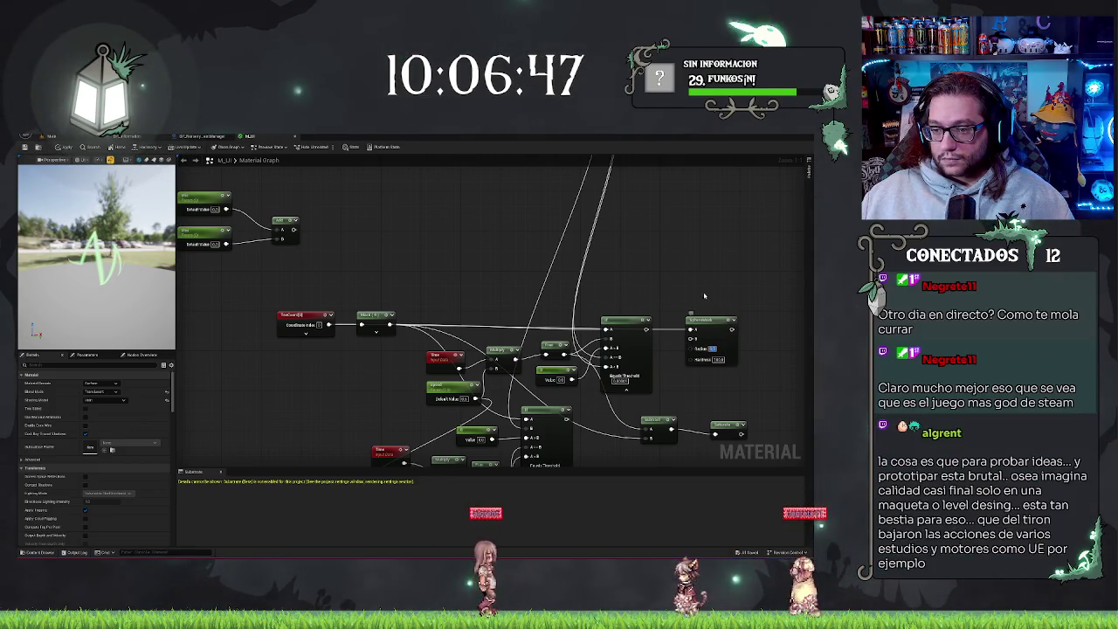
pyautogui.press('space')
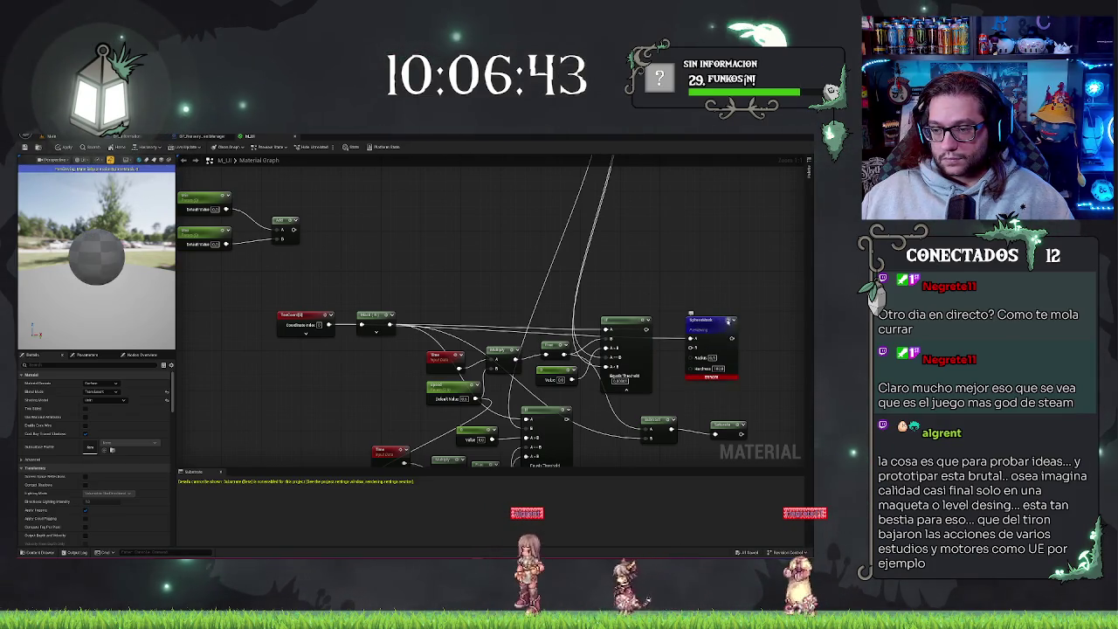
pyautogui.press('space')
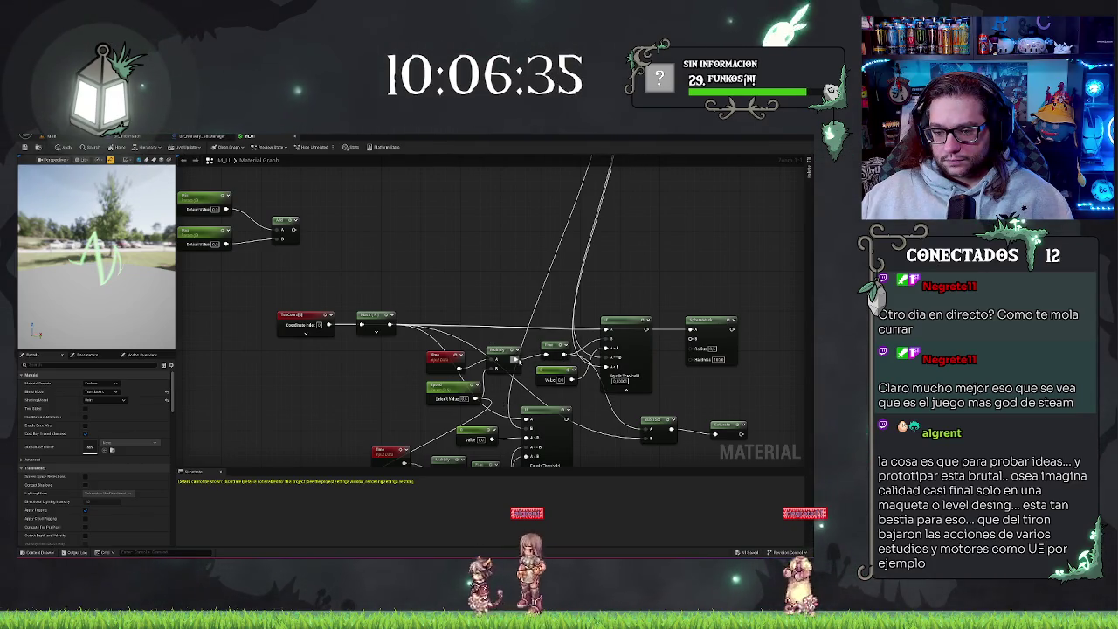
# - Wire a node output into the SphereMask's A input, then replace it with another output
pyautogui.moveTo(562, 355); pyautogui.dragTo(617, 358)
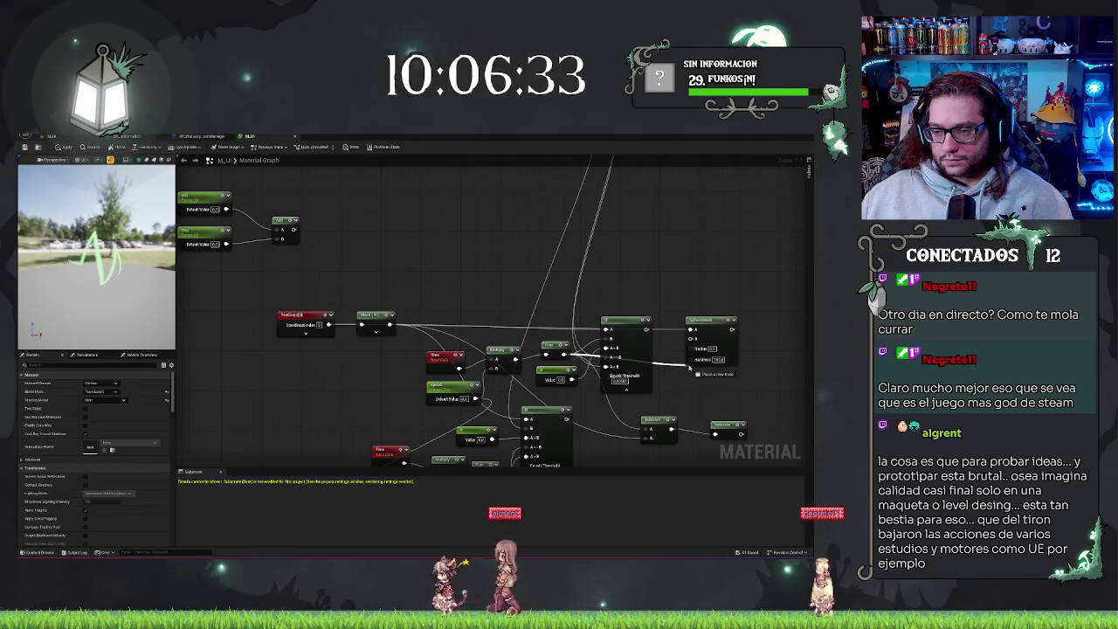
pyautogui.moveTo(691, 339); pyautogui.dragTo(690, 338)
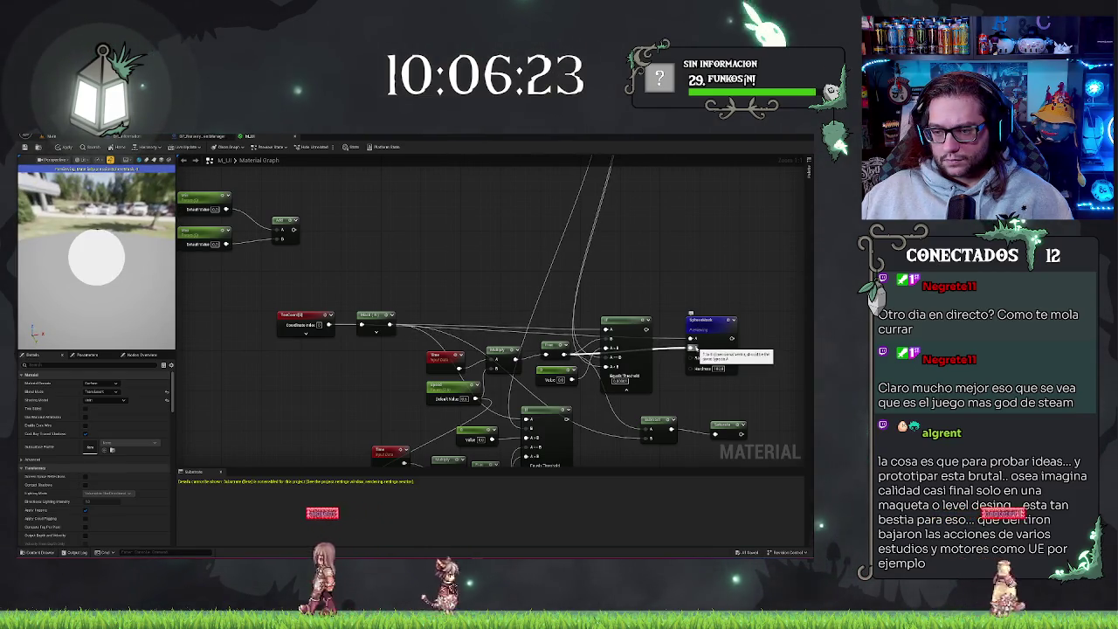
pyautogui.moveTo(647, 329); pyautogui.dragTo(692, 339)
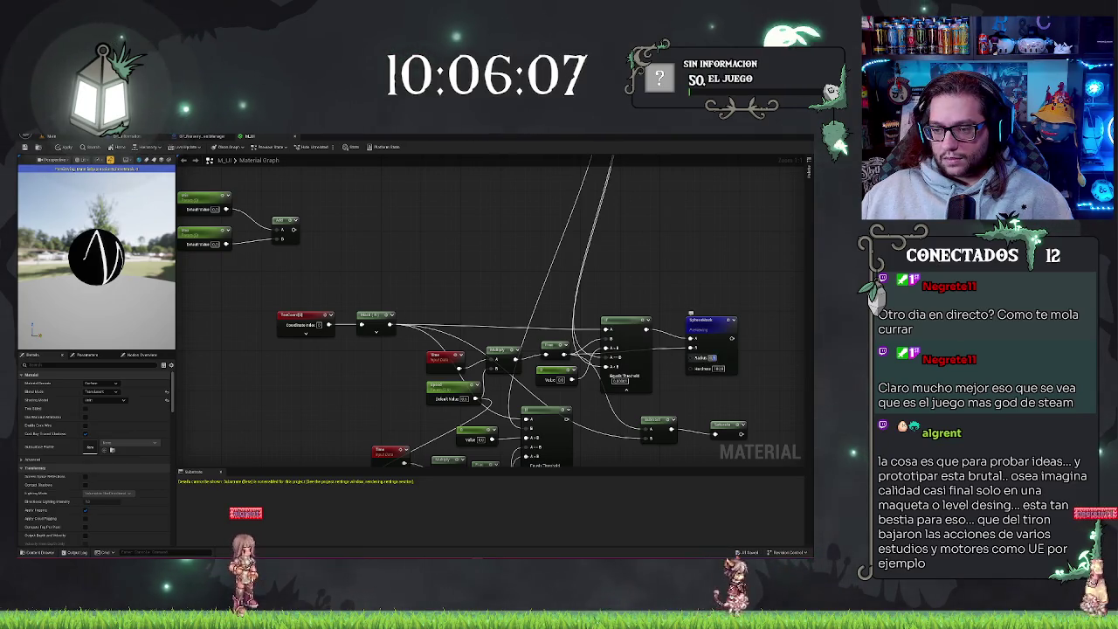
# - Edit the SphereMask's Radius and Hardness so white waveform lines appear inside a black disc
pyautogui.click(709, 358)
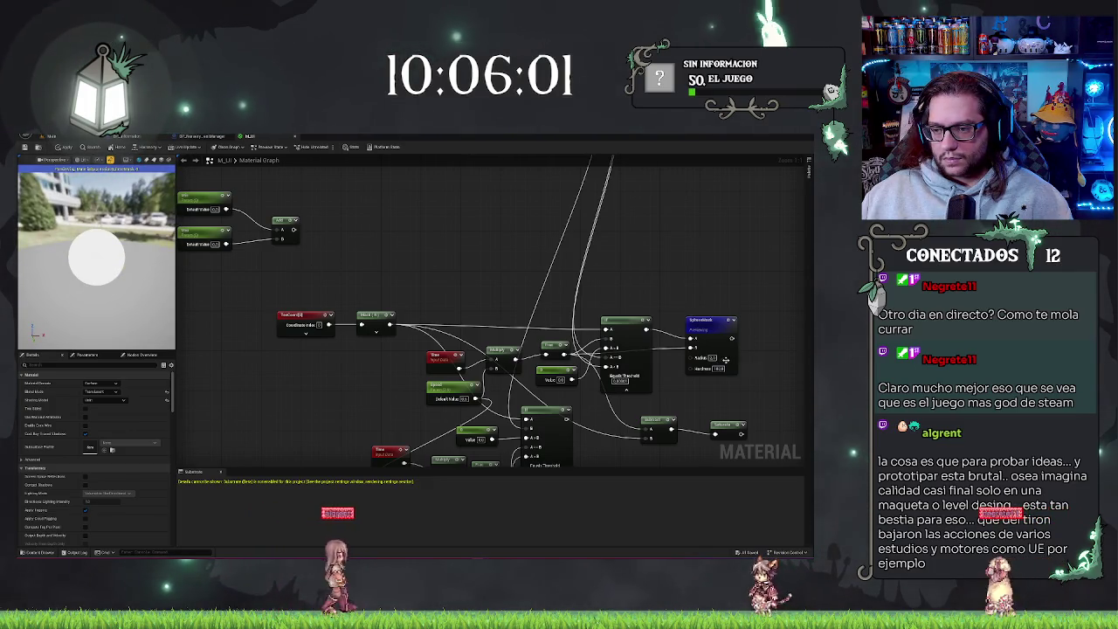
pyautogui.press('Tab')
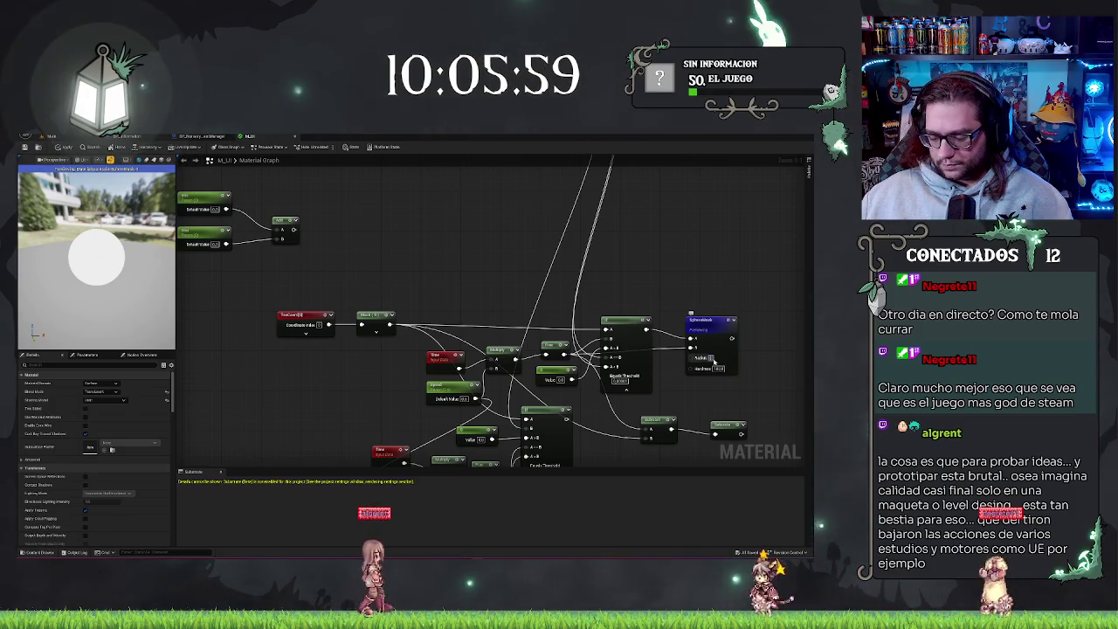
pyautogui.press('Return')
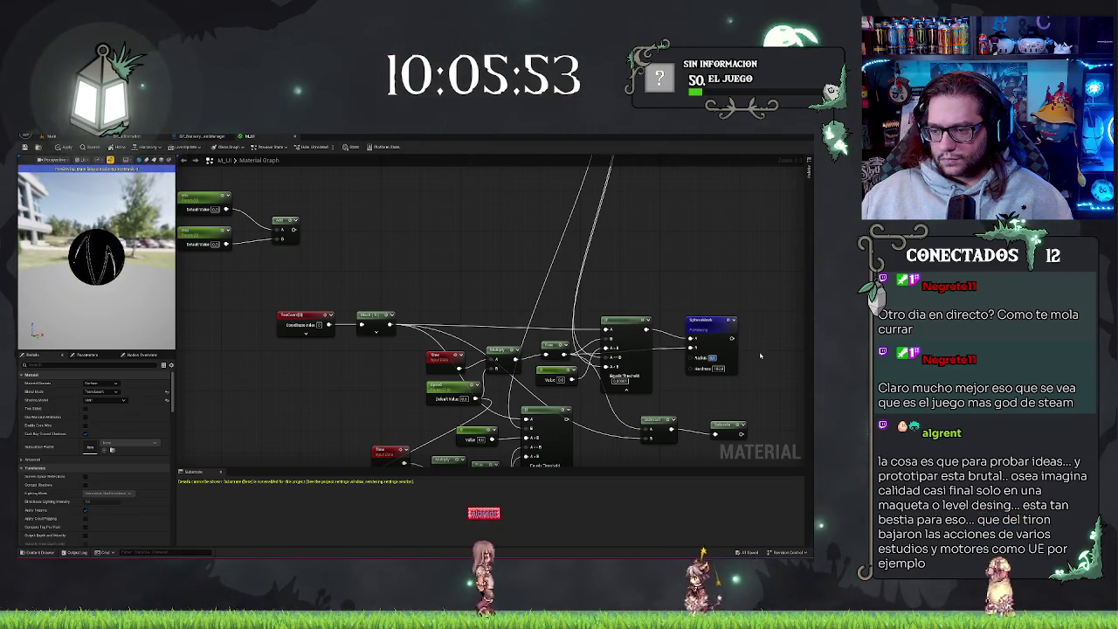
pyautogui.click(712, 357)
pyautogui.press('Return')
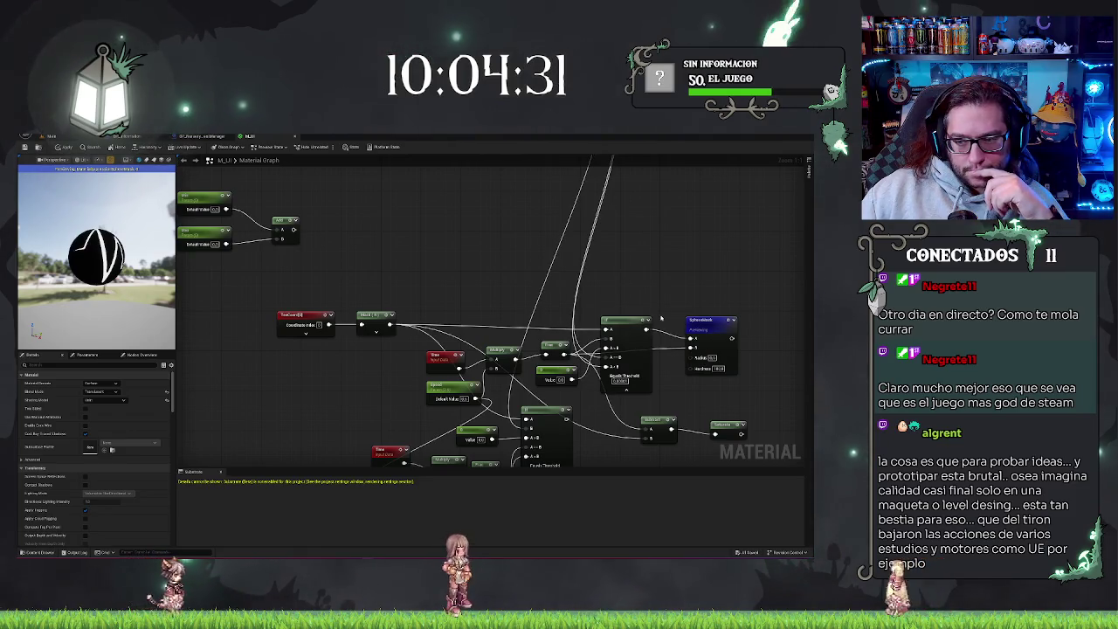
# - Rewire the SphereMask input from another node, leaving a solid white disc preview
pyautogui.moveTo(391, 325)
pyautogui.mouseDown()
pyautogui.moveTo(751, 342)
pyautogui.moveTo(692, 342)
pyautogui.mouseUp()
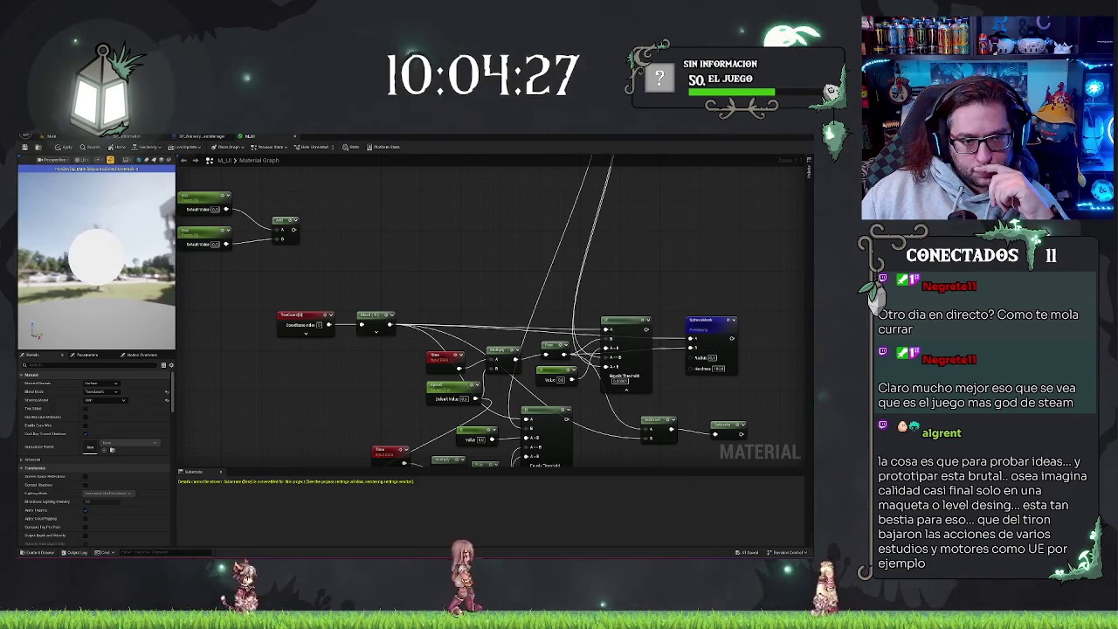
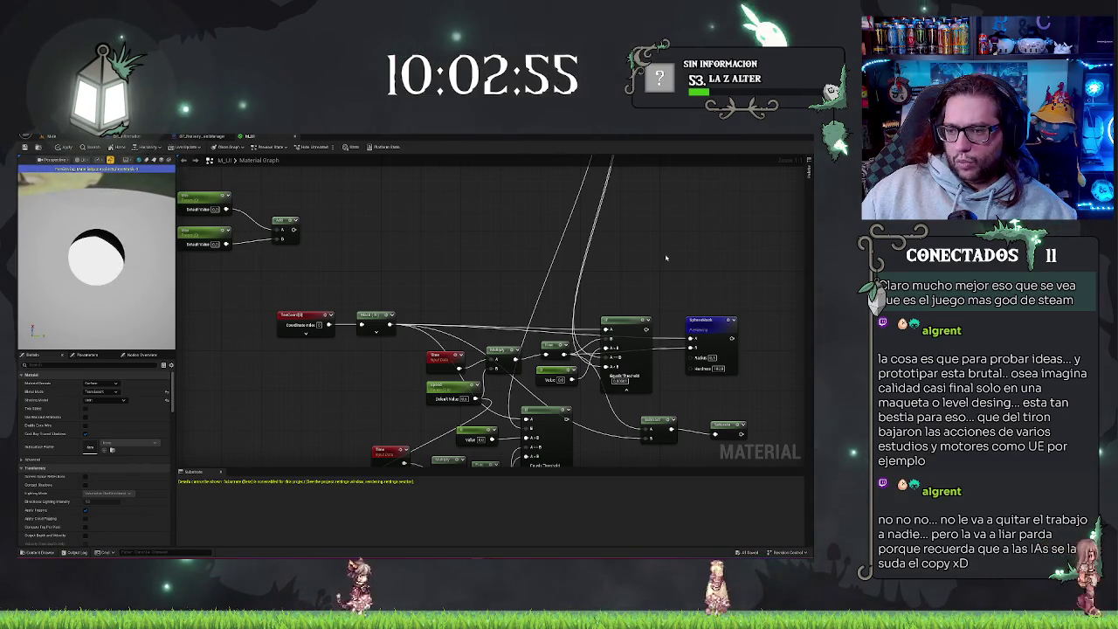
# - Move the SphereMask node beside the Linear Threshold node and wire an output into its A input
pyautogui.moveTo(712, 329)
pyautogui.mouseDown()
pyautogui.moveTo(696, 244)
pyautogui.moveTo(627, 252)
pyautogui.moveTo(630, 263)
pyautogui.mouseUp()
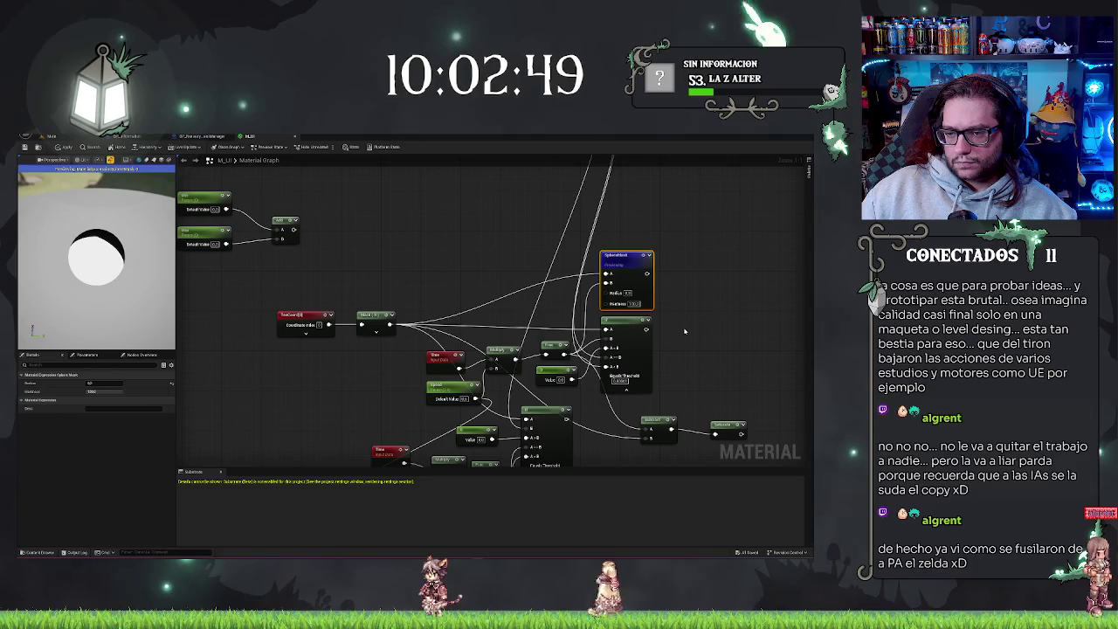
pyautogui.moveTo(628, 255)
pyautogui.mouseDown()
pyautogui.moveTo(712, 257)
pyautogui.moveTo(747, 286)
pyautogui.moveTo(640, 263)
pyautogui.mouseUp()
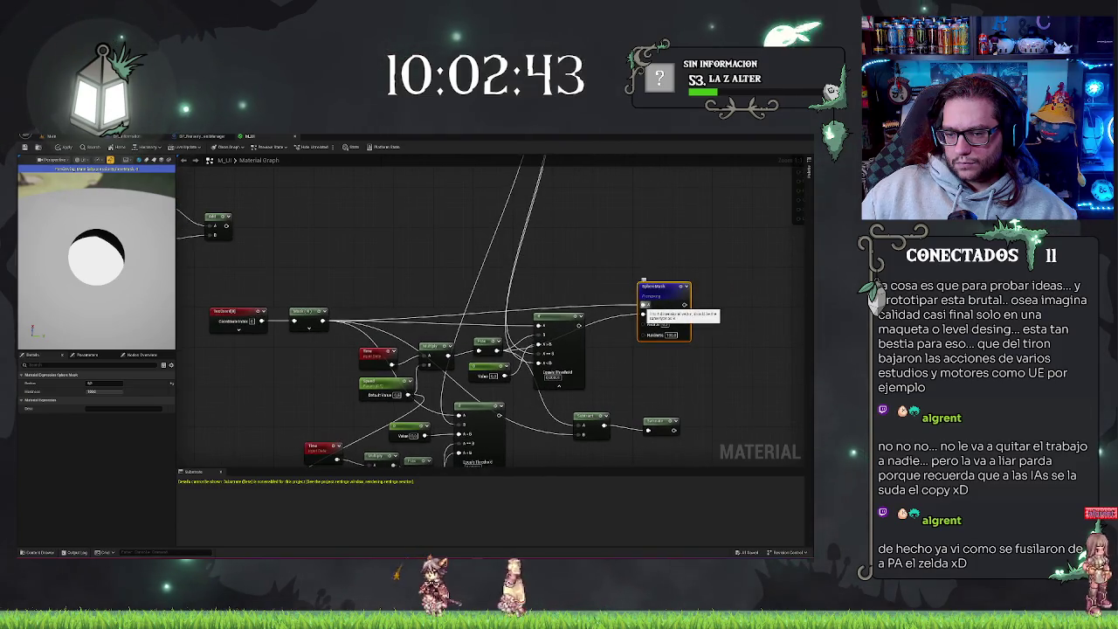
pyautogui.moveTo(579, 324); pyautogui.dragTo(647, 305)
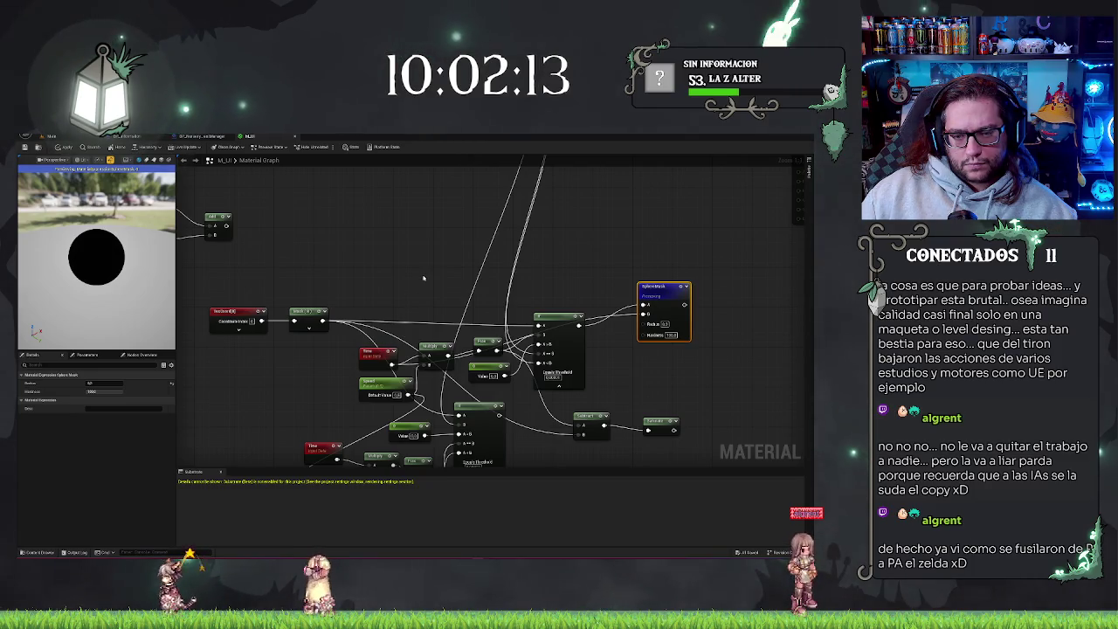
# - Apply the material, duplicate the Time node, and wire the copy into the new small node
pyautogui.hotkey('ctrl', 's')
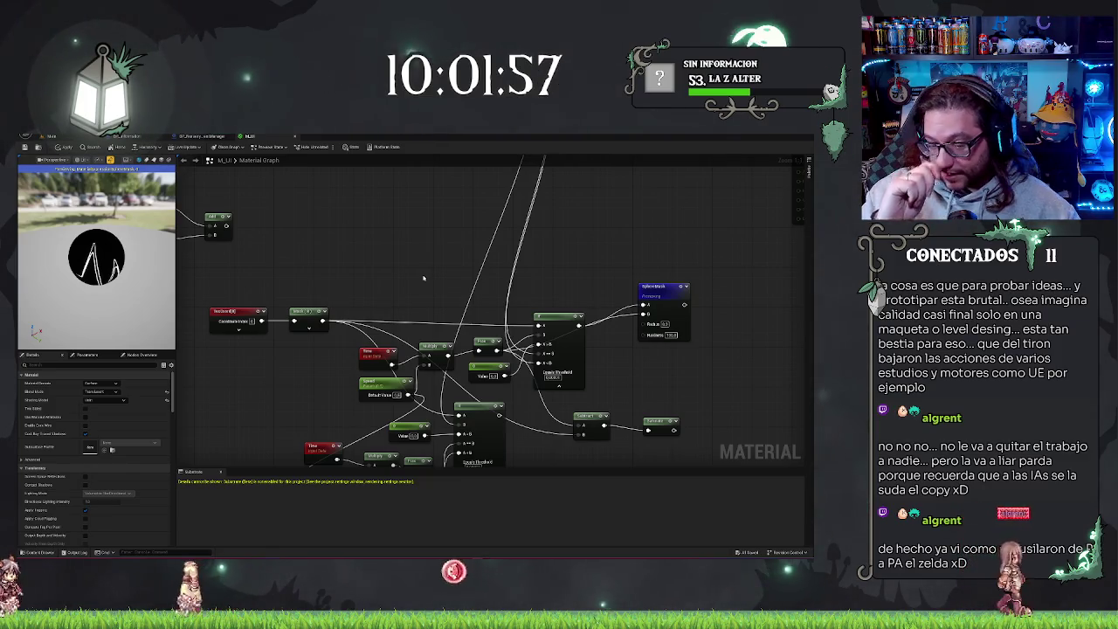
pyautogui.click(364, 354)
pyautogui.hotkey('ctrl', 'c')
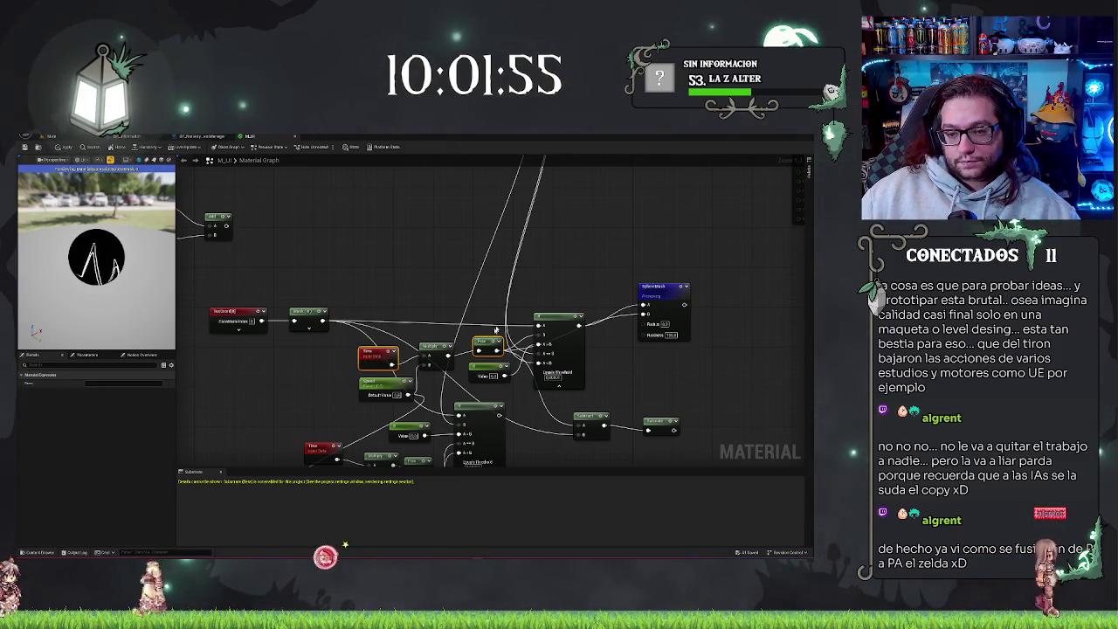
pyautogui.hotkey('ctrl', 'v')
pyautogui.moveTo(401, 260)
pyautogui.mouseDown()
pyautogui.moveTo(489, 246)
pyautogui.moveTo(644, 306)
pyautogui.mouseUp()
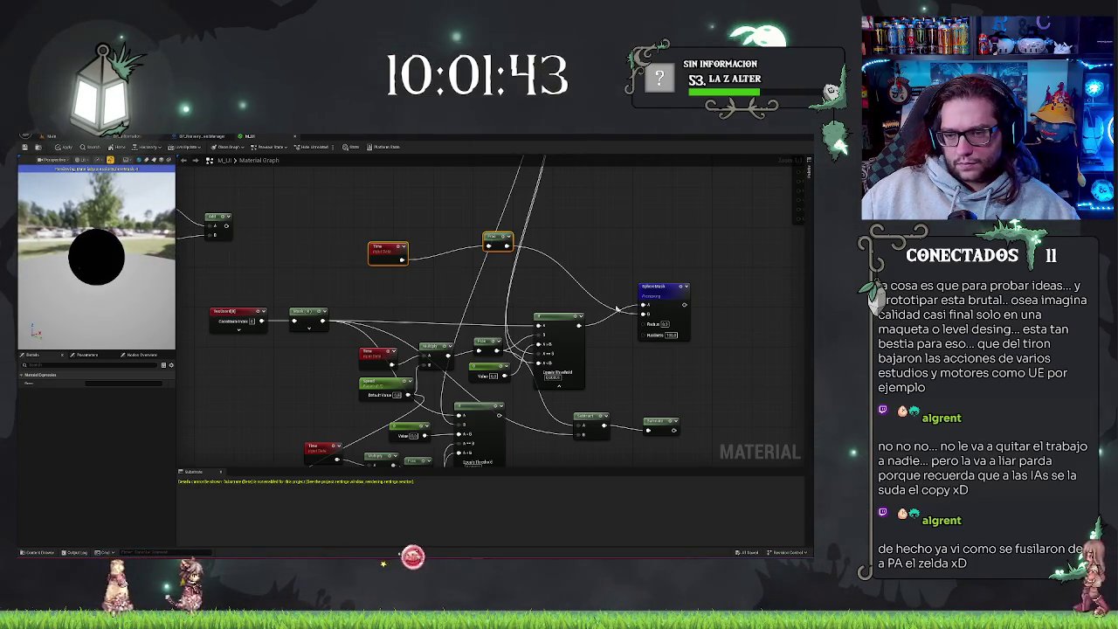
# - Shift the new Time node pair right above the chain and select TexCoord to inspect its settings
pyautogui.moveTo(493, 239); pyautogui.dragTo(518, 252)
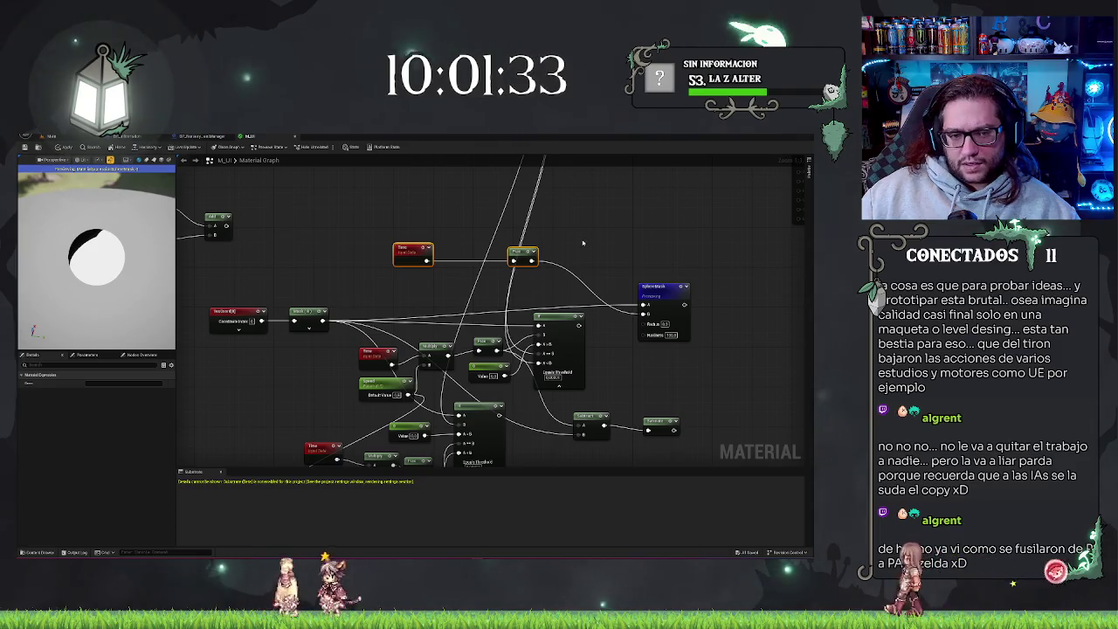
pyautogui.click(244, 311)
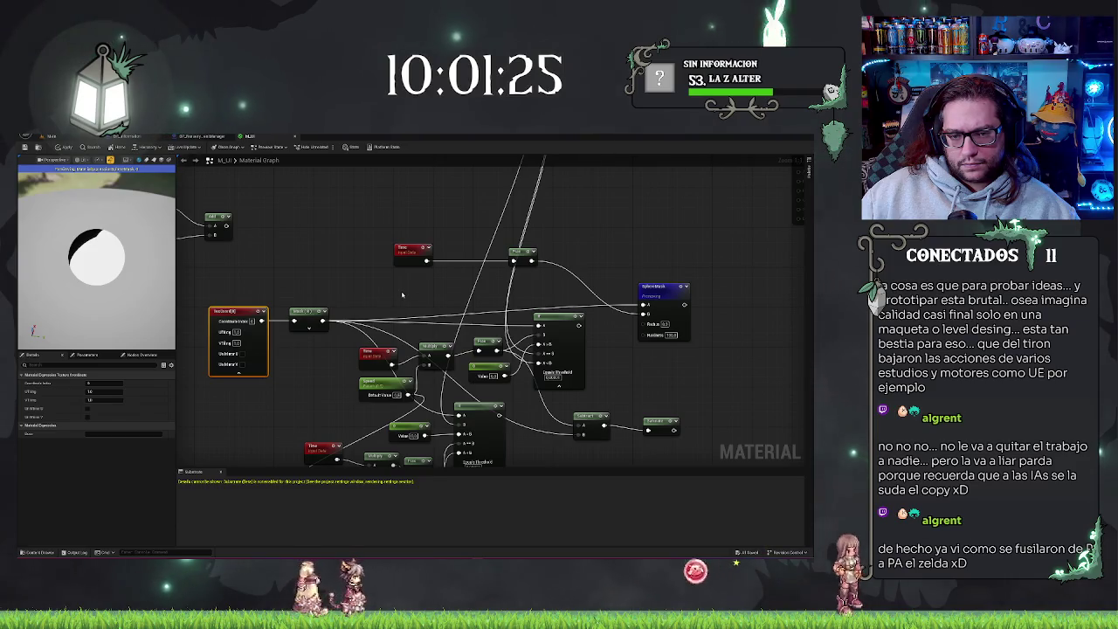
pyautogui.scroll(4, 402, 292)
pyautogui.scroll(-4, 455, 286)
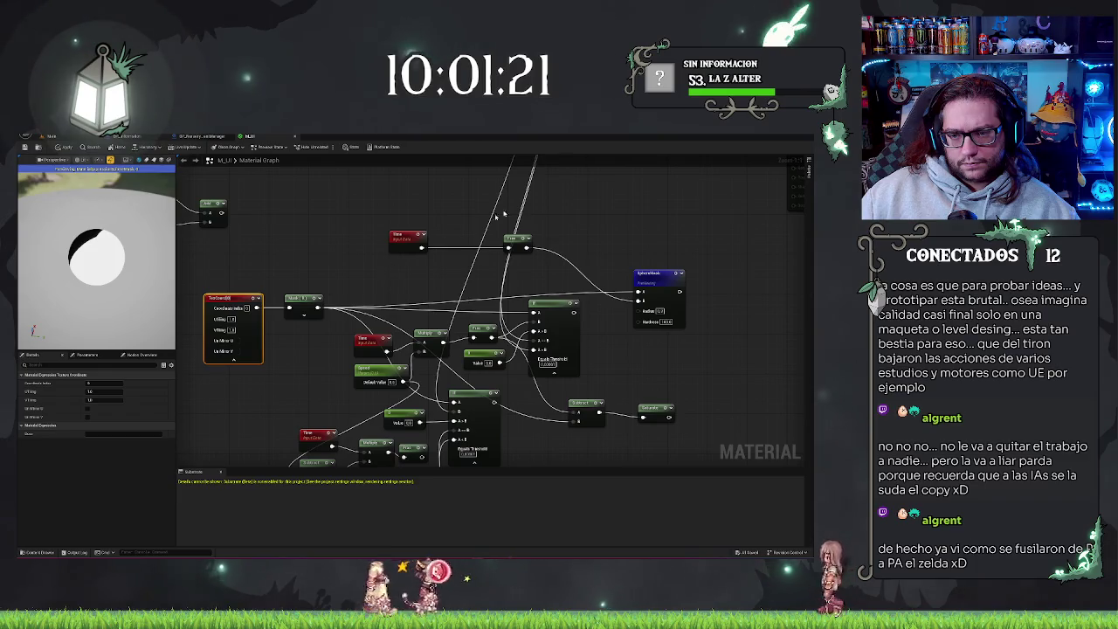
pyautogui.scroll(4, 503, 214)
pyautogui.scroll(-4, 533, 239)
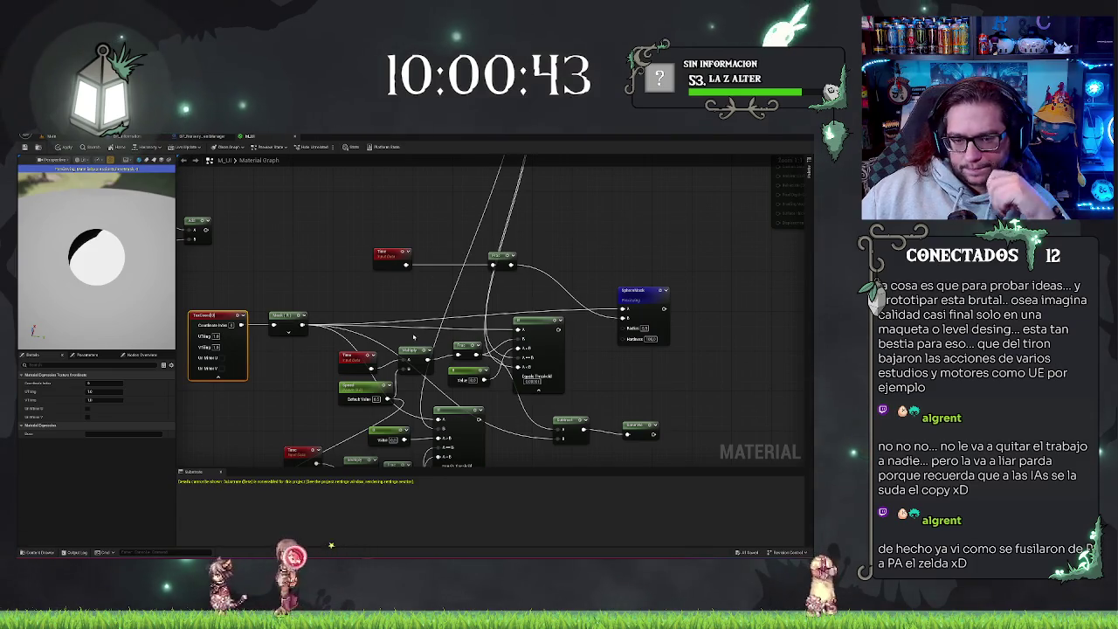
# - Paste a copy of the Multiply node and pull a wire from the Texture Sample's RGB output
pyautogui.click(410, 367)
pyautogui.moveTo(589, 234)
pyautogui.mouseDown()
pyautogui.moveTo(548, 273)
pyautogui.moveTo(547, 251)
pyautogui.moveTo(531, 281)
pyautogui.moveTo(524, 274)
pyautogui.mouseUp()
pyautogui.hotkey('ctrl', 'v')
pyautogui.moveTo(419, 171)
pyautogui.mouseDown()
pyautogui.moveTo(481, 340)
pyautogui.moveTo(528, 354)
pyautogui.moveTo(516, 338)
pyautogui.moveTo(547, 381)
pyautogui.moveTo(545, 401)
pyautogui.mouseUp()
# - Disconnect the wire feeding the SphereMask input, reverting the preview to plain gray
pyautogui.moveTo(96, 254)
pyautogui.mouseDown()
pyautogui.moveTo(131, 253)
pyautogui.moveTo(114, 254)
pyautogui.moveTo(105, 236)
pyautogui.moveTo(113, 245)
pyautogui.mouseUp()
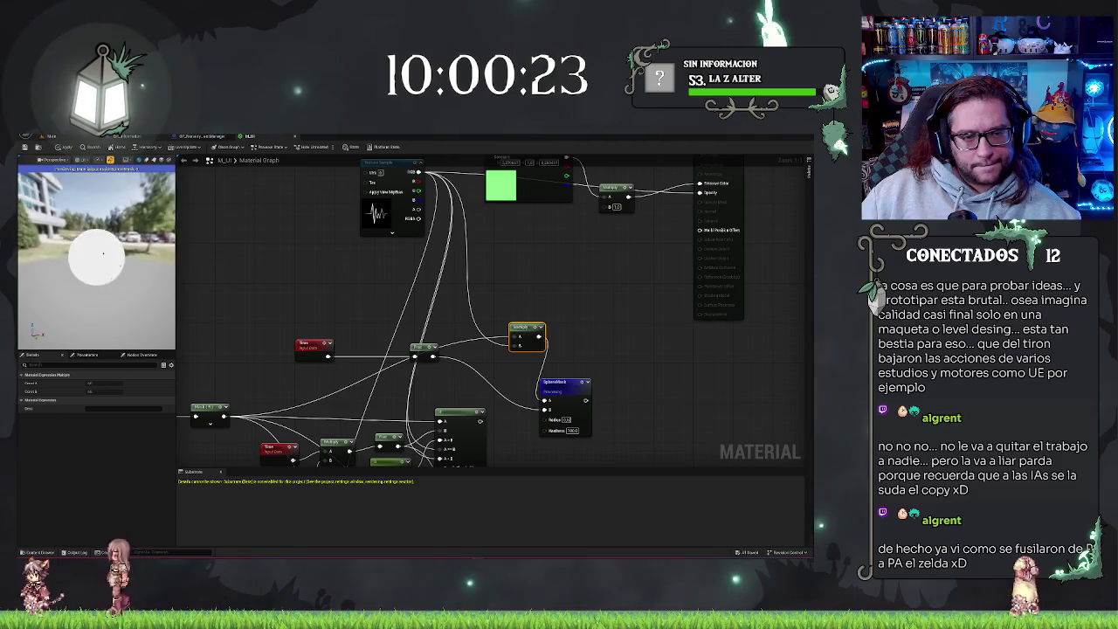
pyautogui.click(623, 323)
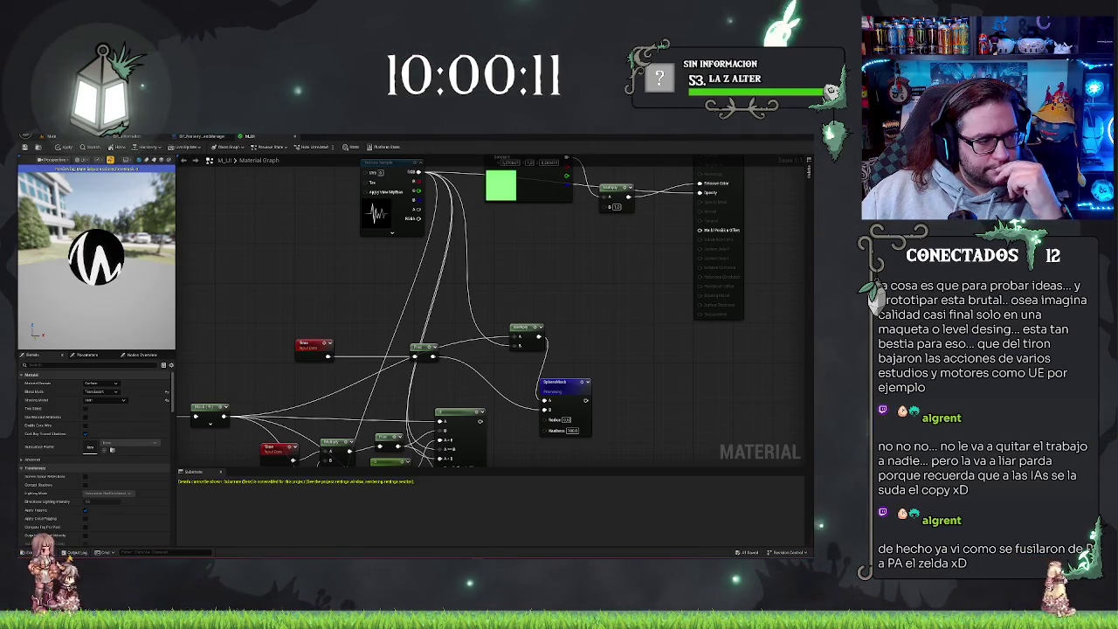
pyautogui.moveTo(567, 324); pyautogui.dragTo(605, 288)
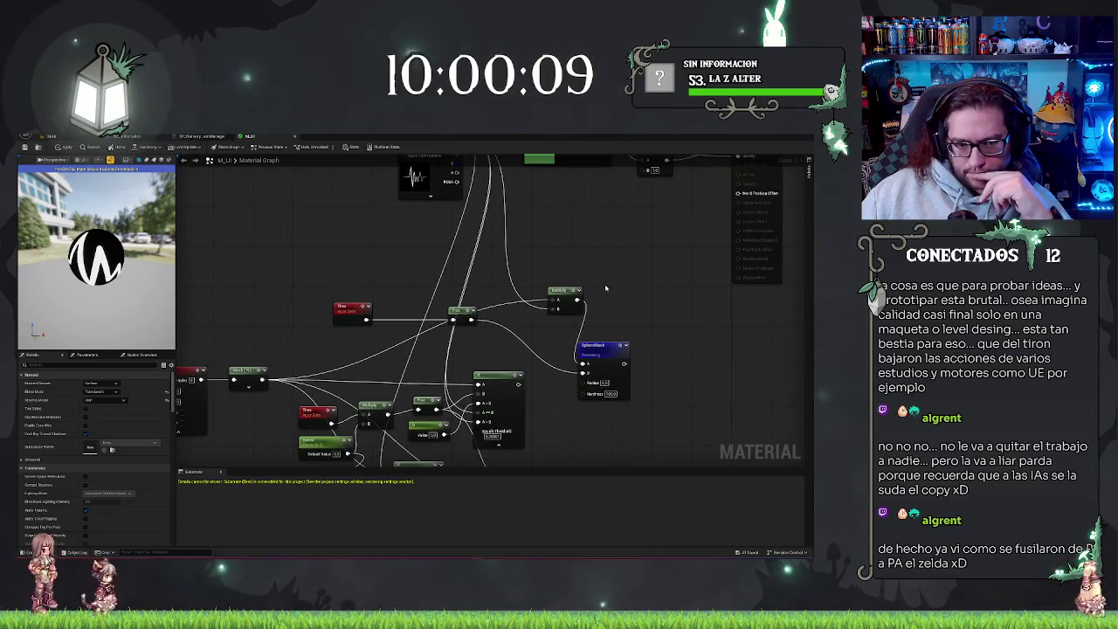
pyautogui.moveTo(582, 343)
pyautogui.mouseDown()
pyautogui.moveTo(580, 325)
pyautogui.moveTo(585, 364)
pyautogui.mouseUp()
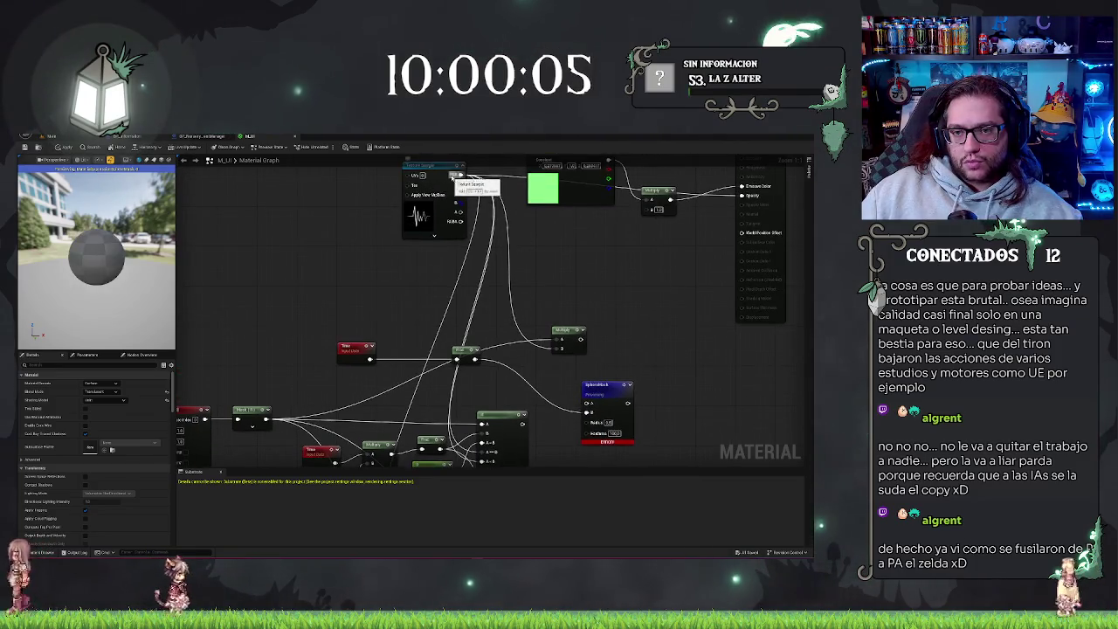
# - Wire the Texture Sample RGB output into the SphereMask A input and check the preview
pyautogui.moveTo(460, 175); pyautogui.dragTo(592, 408)
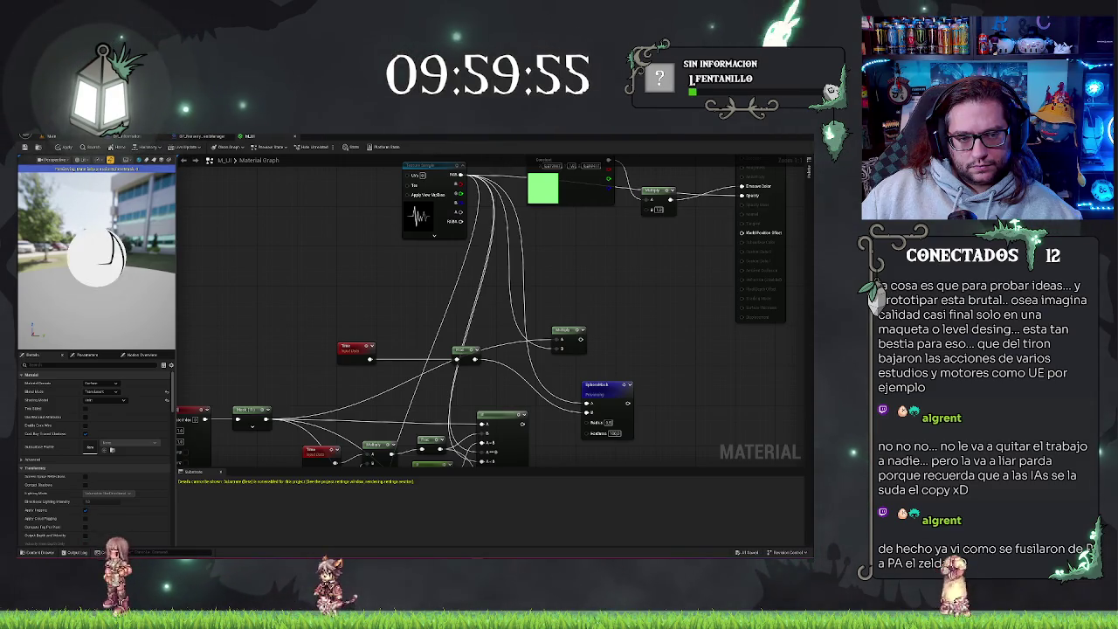
pyautogui.moveTo(108, 280); pyautogui.dragTo(109, 281)
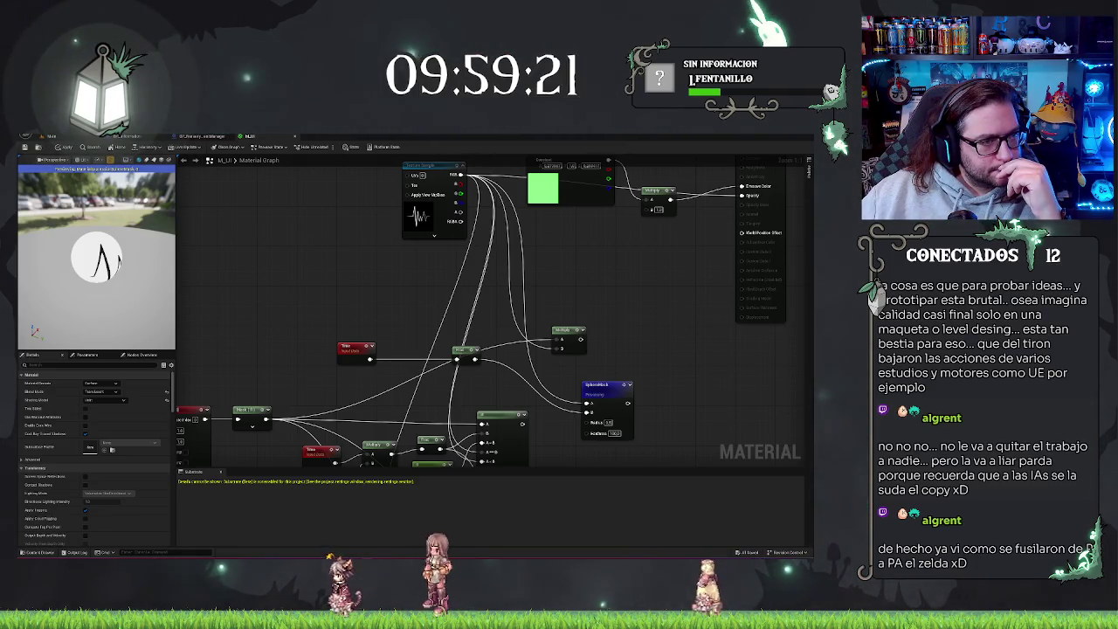
pyautogui.moveTo(302, 262)
pyautogui.mouseDown()
pyautogui.moveTo(303, 312)
pyautogui.moveTo(365, 315)
pyautogui.moveTo(513, 291)
pyautogui.moveTo(497, 243)
pyautogui.moveTo(303, 275)
pyautogui.mouseUp()
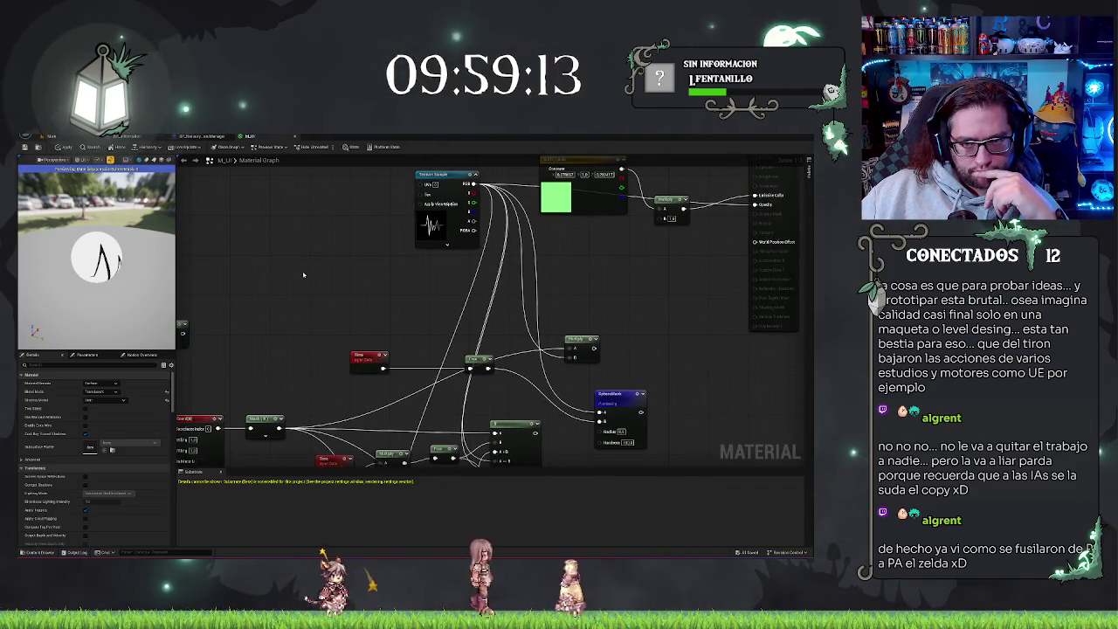
# - Reposition the green constant and Texture Sample nodes and break a node's output wires
pyautogui.moveTo(303, 275); pyautogui.dragTo(346, 211)
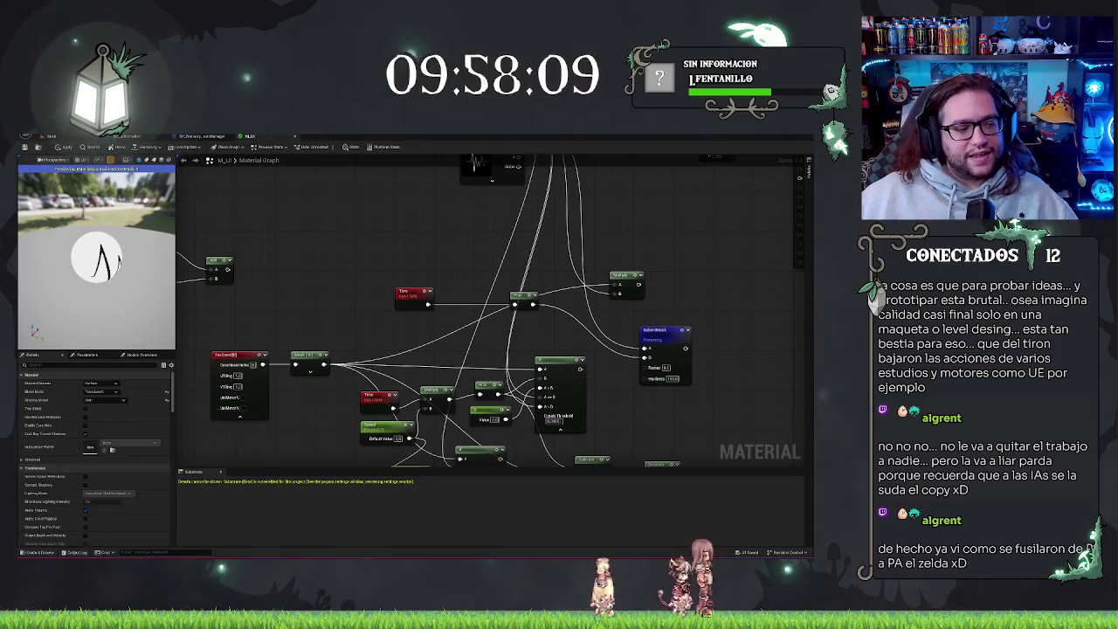
pyautogui.scroll(-2, 559, 262)
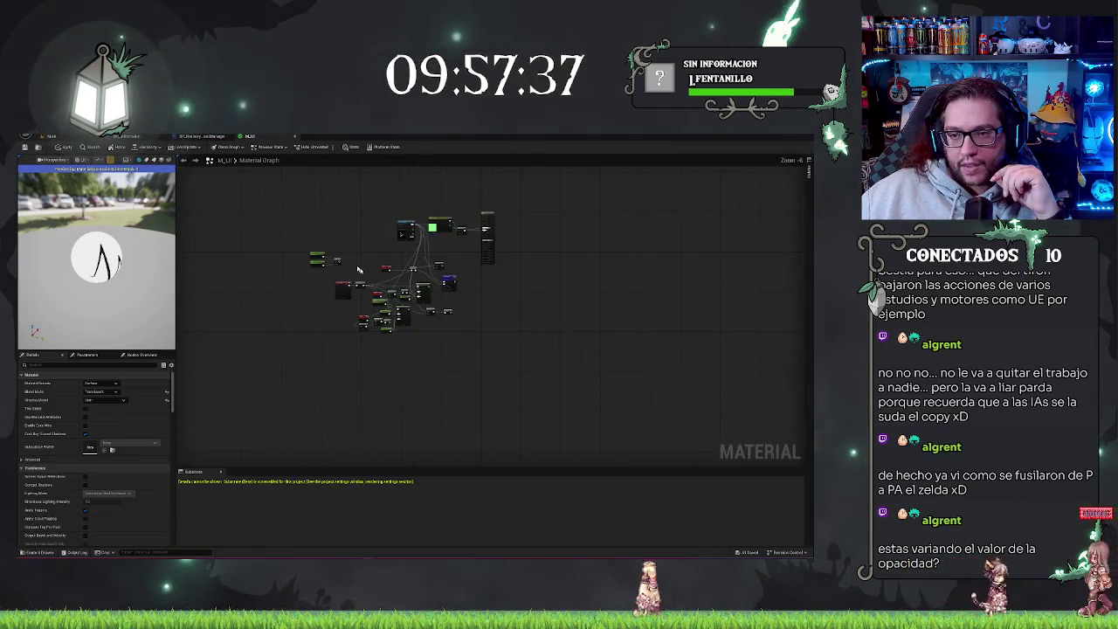
pyautogui.scroll(-5, 344, 258)
pyautogui.scroll(3, 379, 260)
pyautogui.moveTo(561, 226)
pyautogui.mouseDown()
pyautogui.moveTo(558, 198)
pyautogui.moveTo(494, 189)
pyautogui.mouseUp()
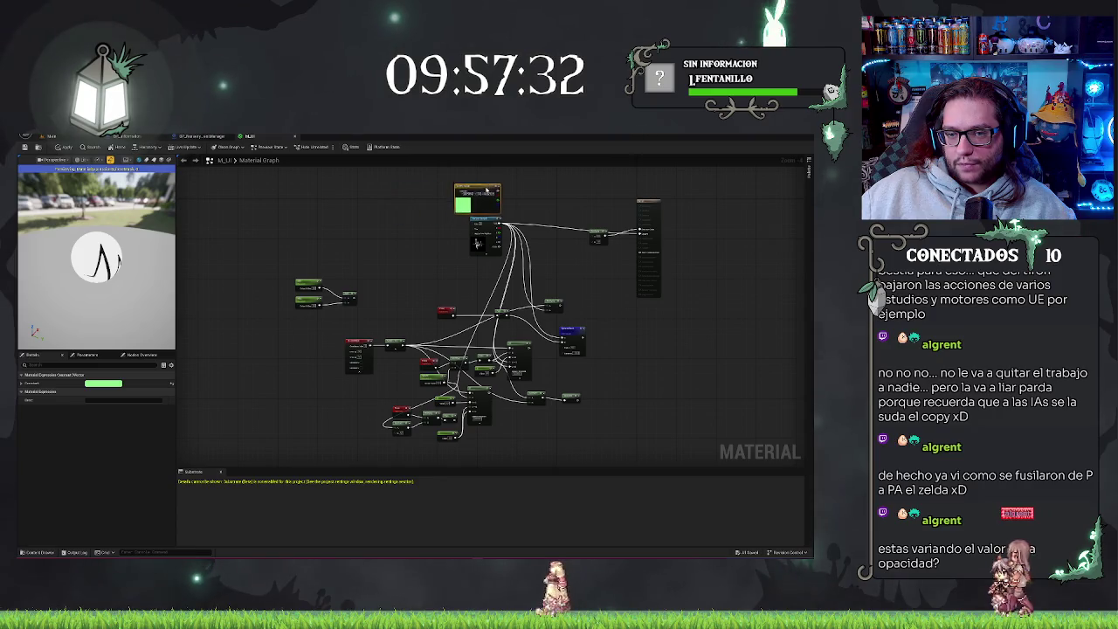
pyautogui.keyDown('alt'); pyautogui.click(500, 225); pyautogui.keyUp('alt')
pyautogui.moveTo(484, 224); pyautogui.dragTo(468, 224)
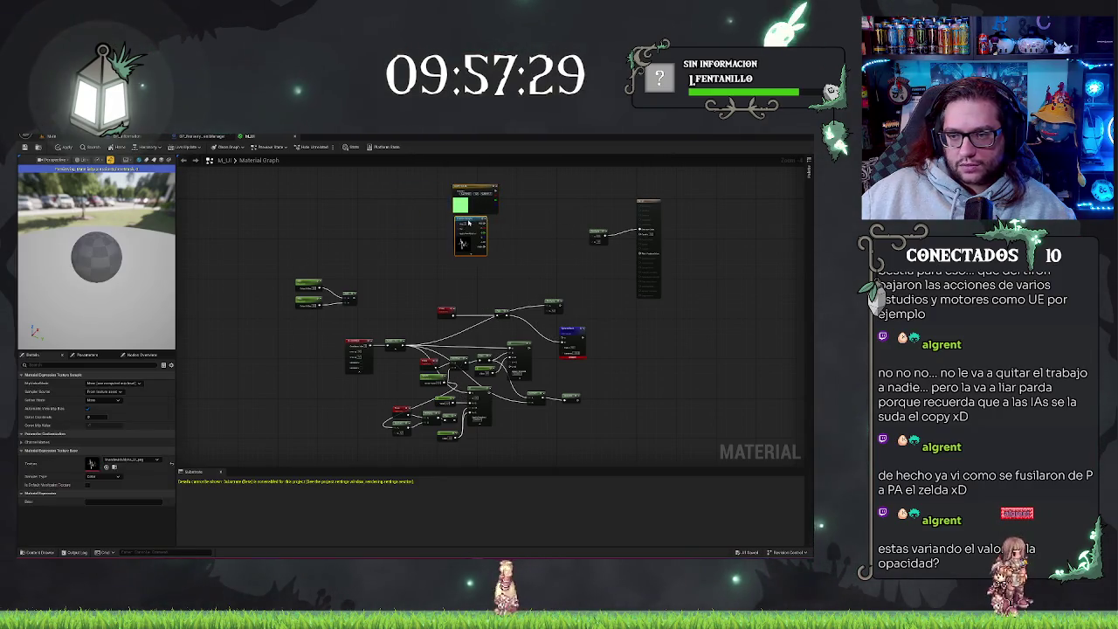
# - Select the leftover old nodes and the cluster below, then delete them
pyautogui.click(599, 236)
pyautogui.keyDown('ctrl'); pyautogui.click(350, 299); pyautogui.keyUp('ctrl')
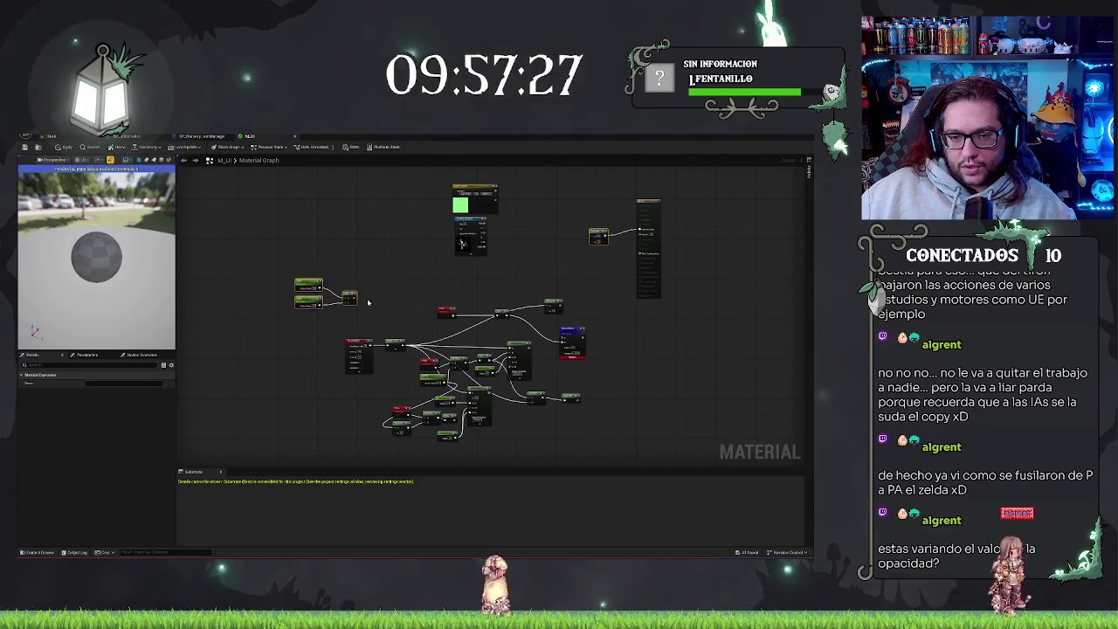
pyautogui.moveTo(357, 312); pyautogui.dragTo(602, 450)
pyautogui.press('Delete')
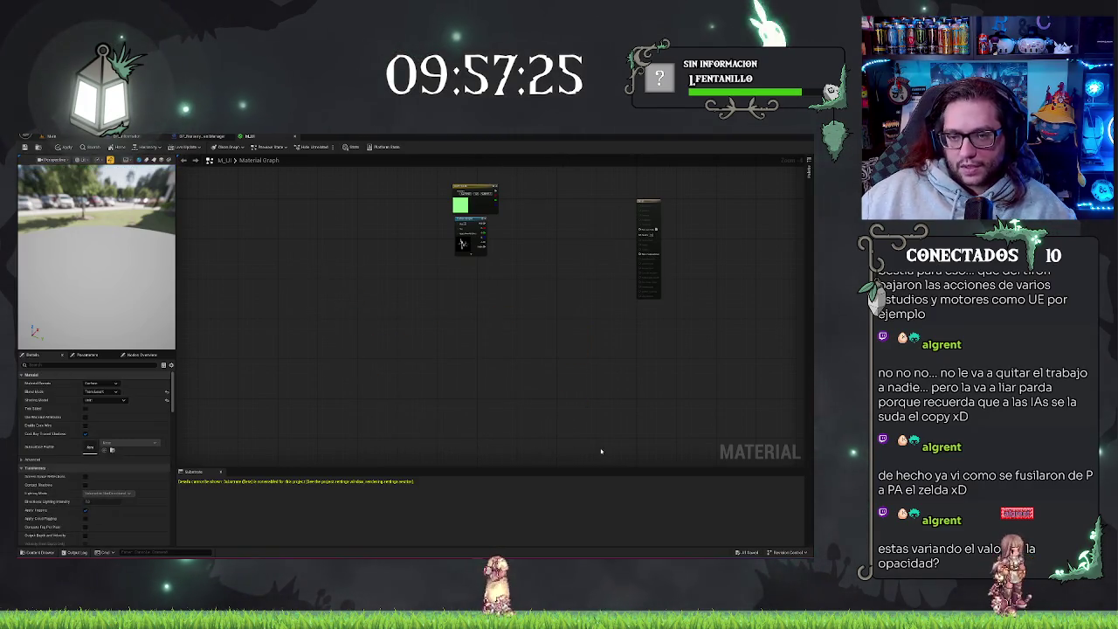
# - Shift the remaining nodes left and add a Multiply node from the Texture Sample output via 'mult'
pyautogui.moveTo(361, 206); pyautogui.dragTo(322, 209)
pyautogui.click(320, 326)
pyautogui.scroll(2, 306, 307)
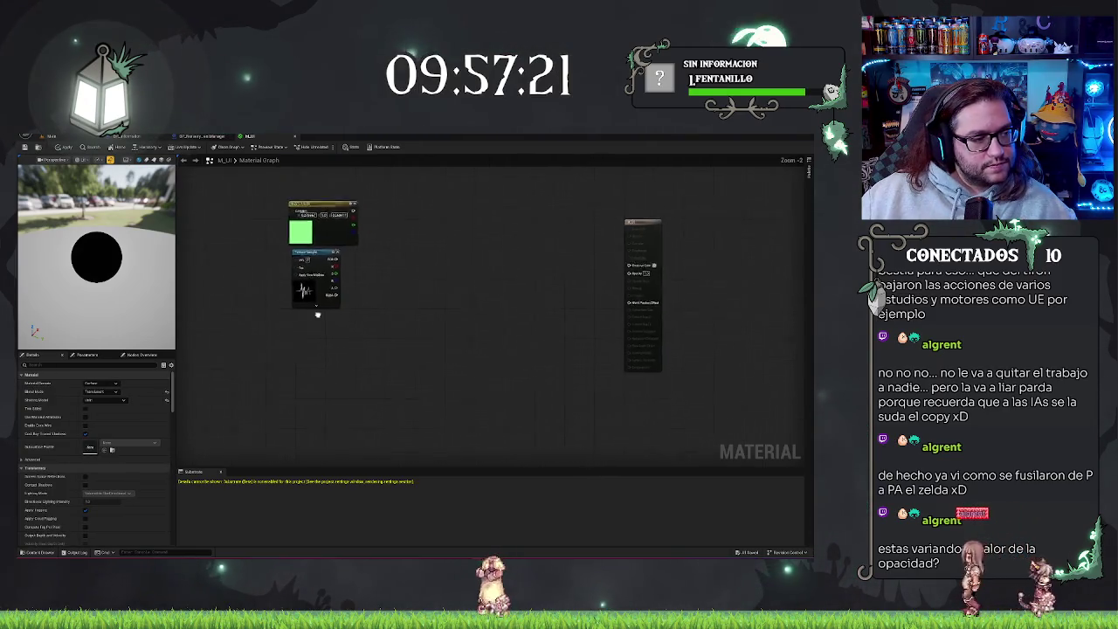
pyautogui.moveTo(340, 297); pyautogui.dragTo(360, 303)
pyautogui.write('mult')
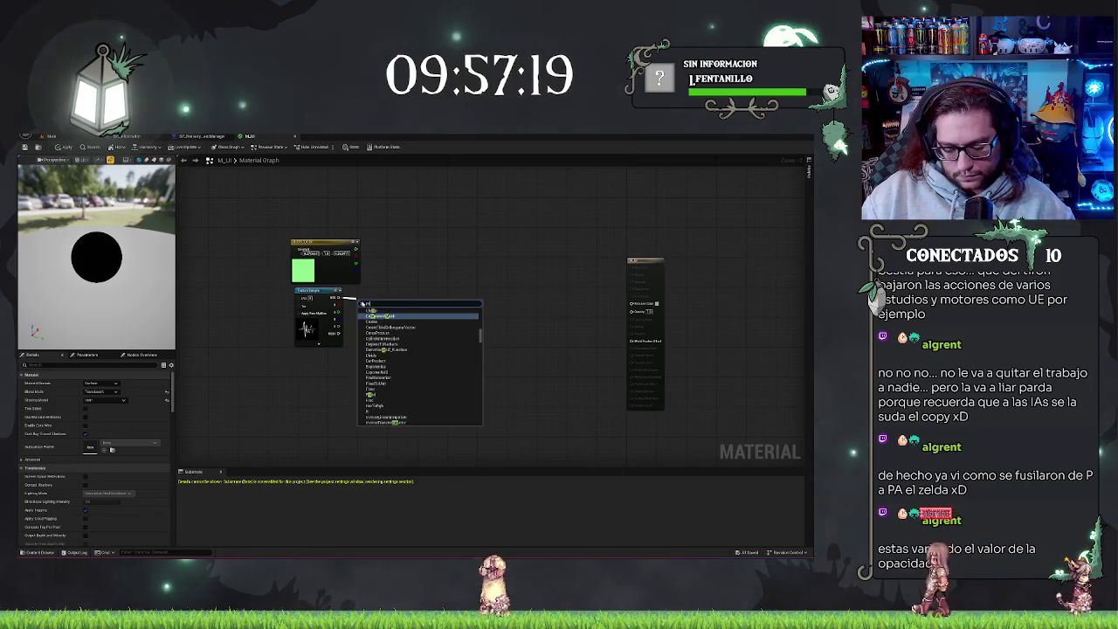
pyautogui.press('Return')
# - Wire the green constant into Multiply A and the Texture Sample RGB into B
pyautogui.moveTo(384, 307)
pyautogui.mouseDown()
pyautogui.moveTo(381, 285)
pyautogui.moveTo(392, 279)
pyautogui.moveTo(355, 251)
pyautogui.mouseUp()
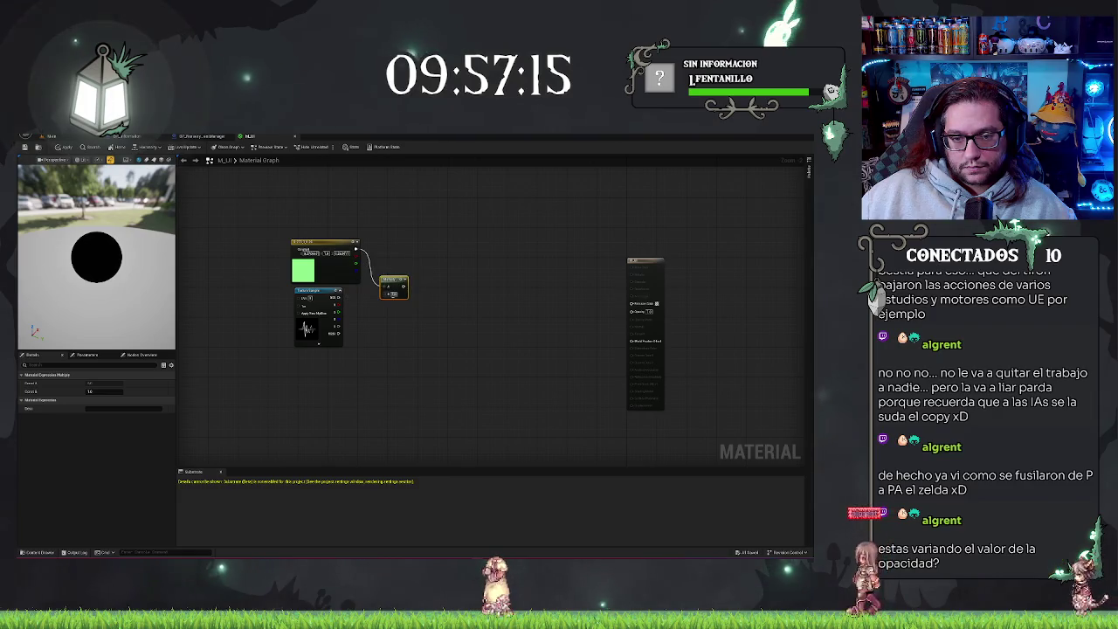
pyautogui.moveTo(339, 298); pyautogui.dragTo(382, 294)
pyautogui.moveTo(98, 268); pyautogui.dragTo(144, 265)
pyautogui.moveTo(402, 280); pyautogui.dragTo(393, 284)
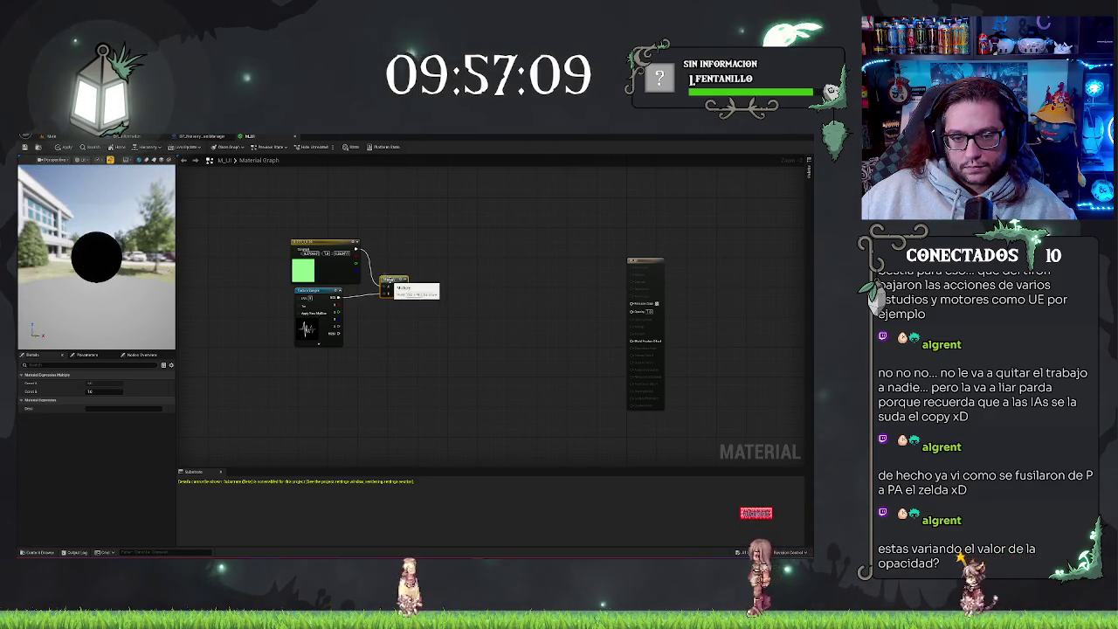
pyautogui.click(476, 262)
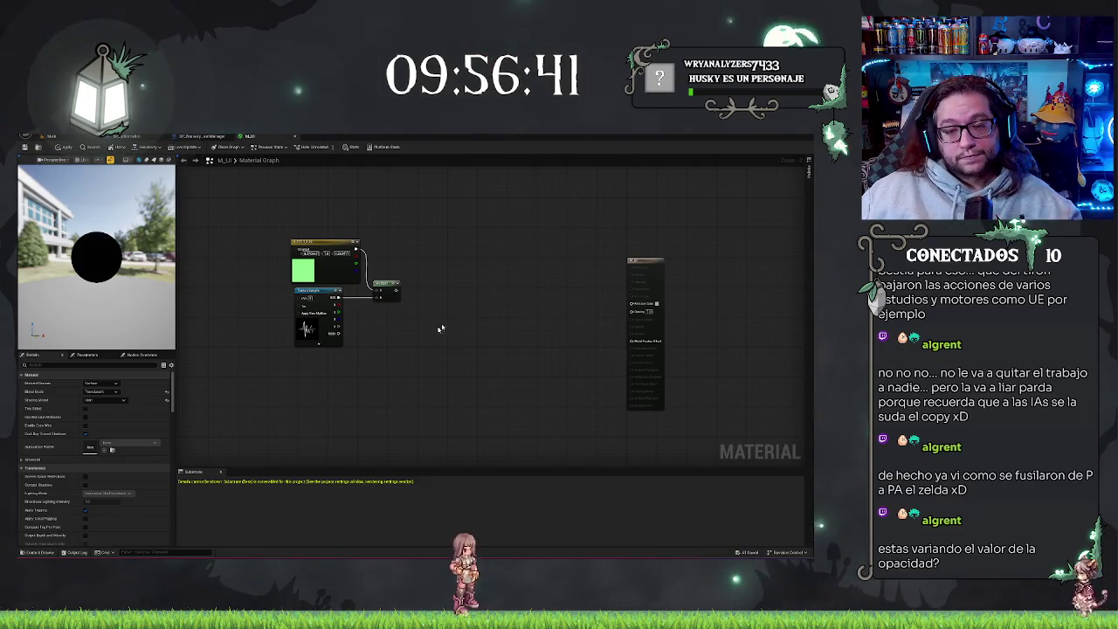
# - Add a TexCoord node by searching 'texture coo' and place it up and left
pyautogui.scroll(3, 440, 328)
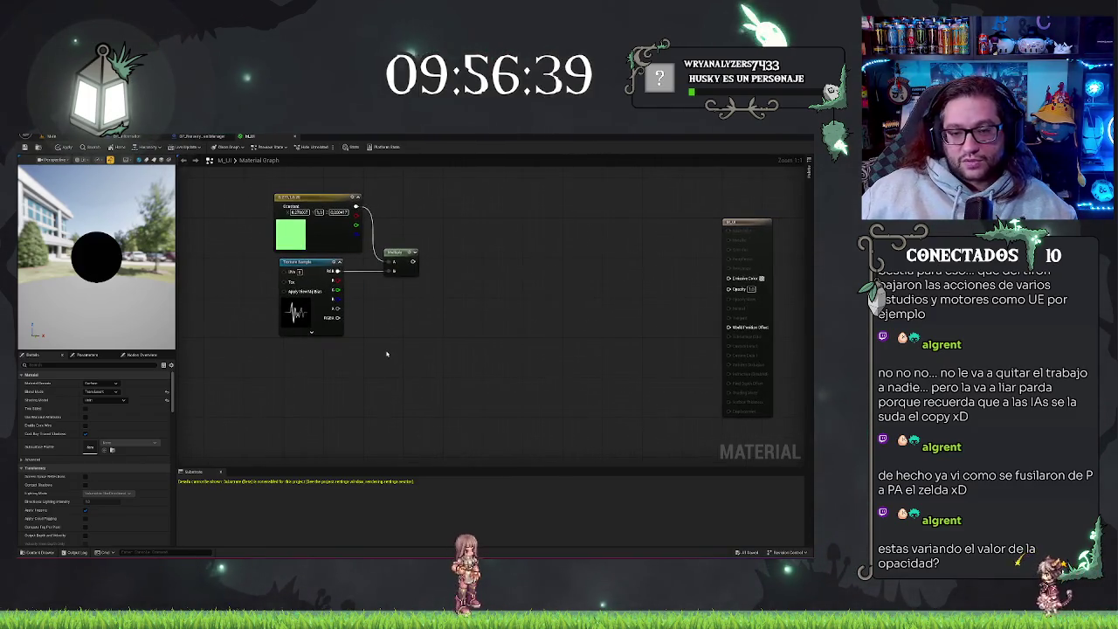
pyautogui.scroll(-2, 387, 353)
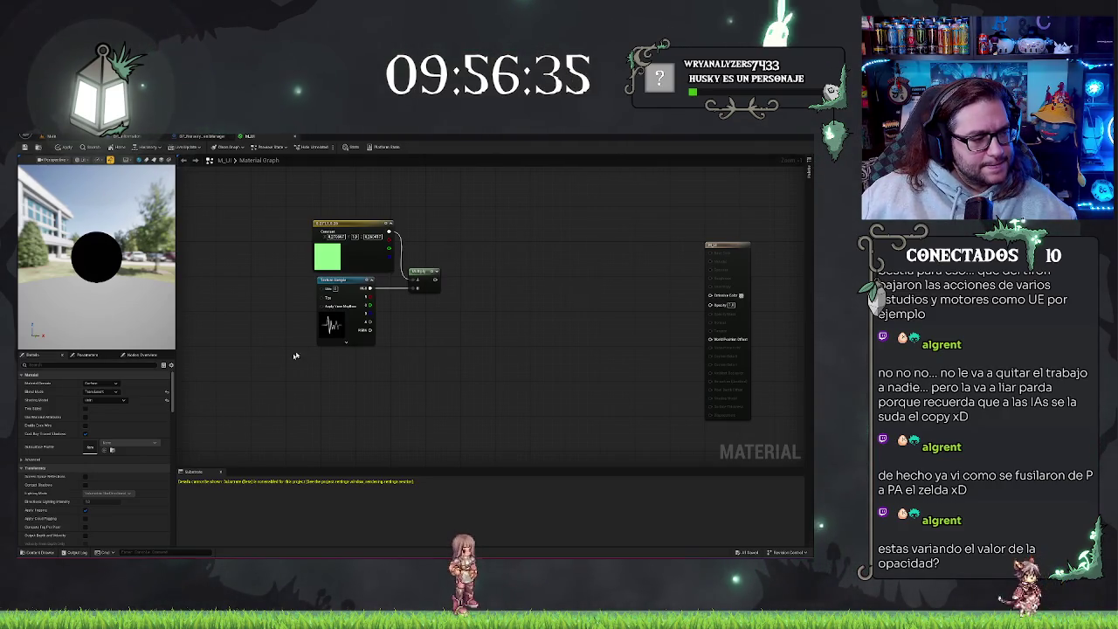
pyautogui.rightClick(326, 388)
pyautogui.write('texture coo')
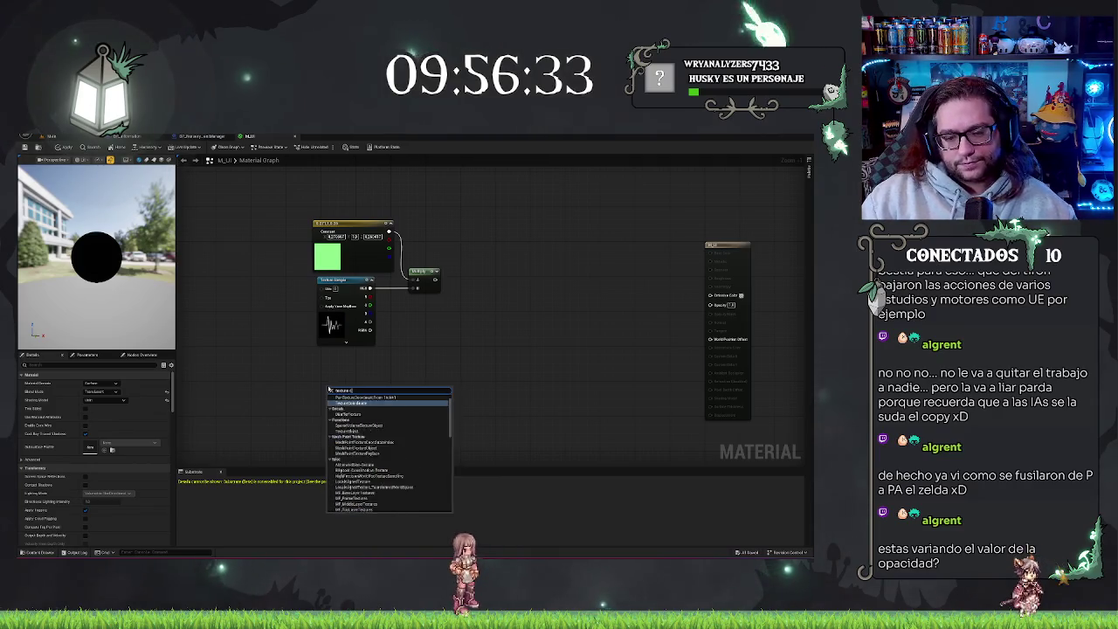
pyautogui.press('Return')
pyautogui.moveTo(348, 390); pyautogui.dragTo(291, 377)
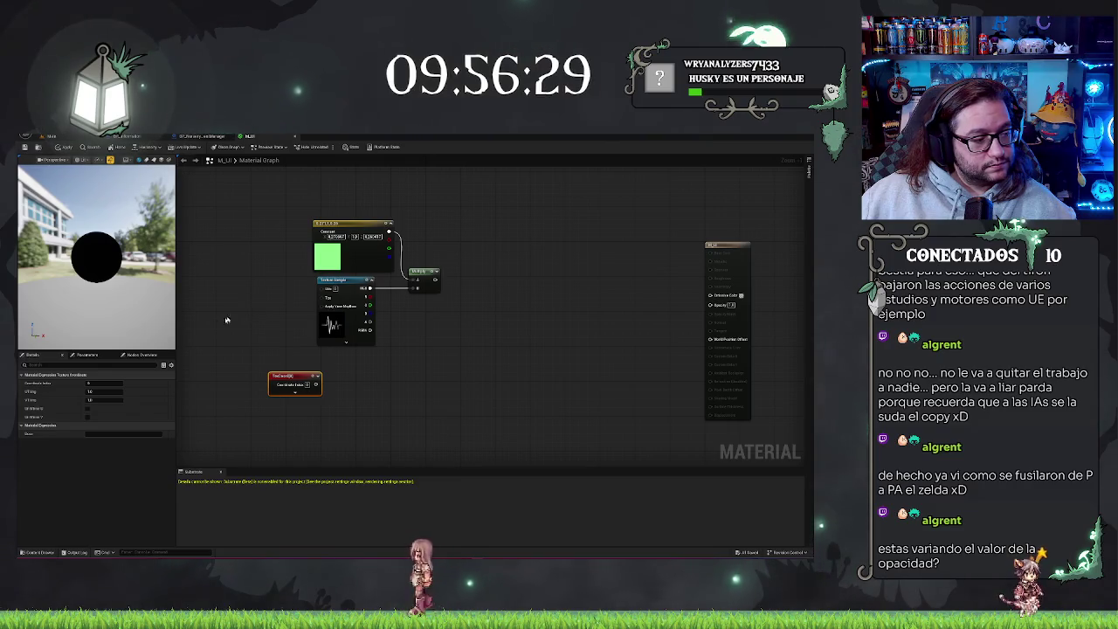
pyautogui.click(295, 392)
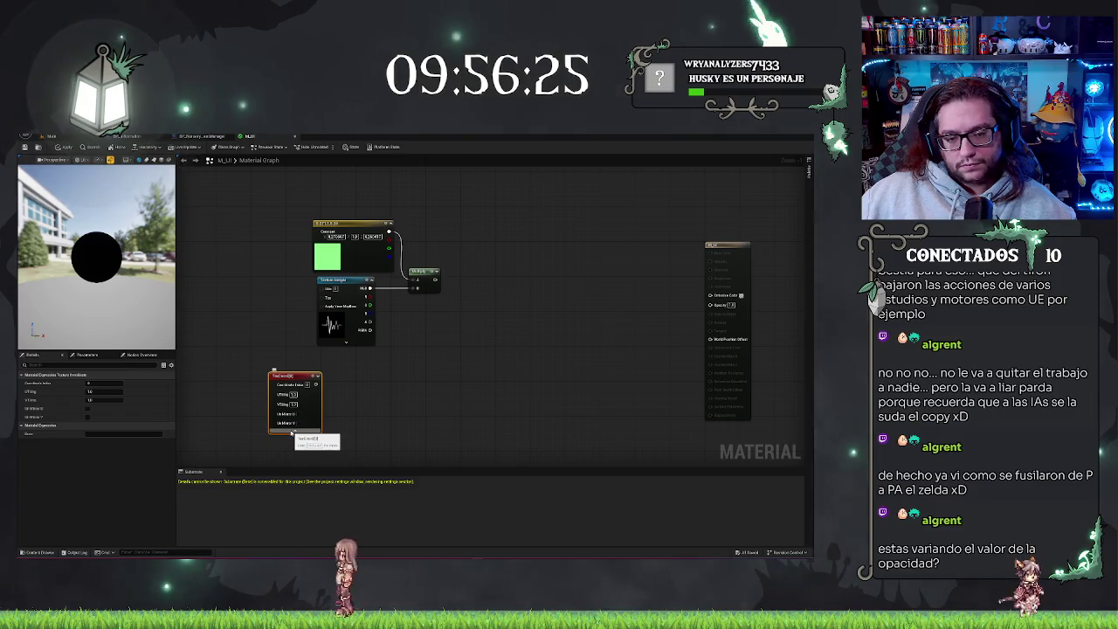
pyautogui.click(295, 429)
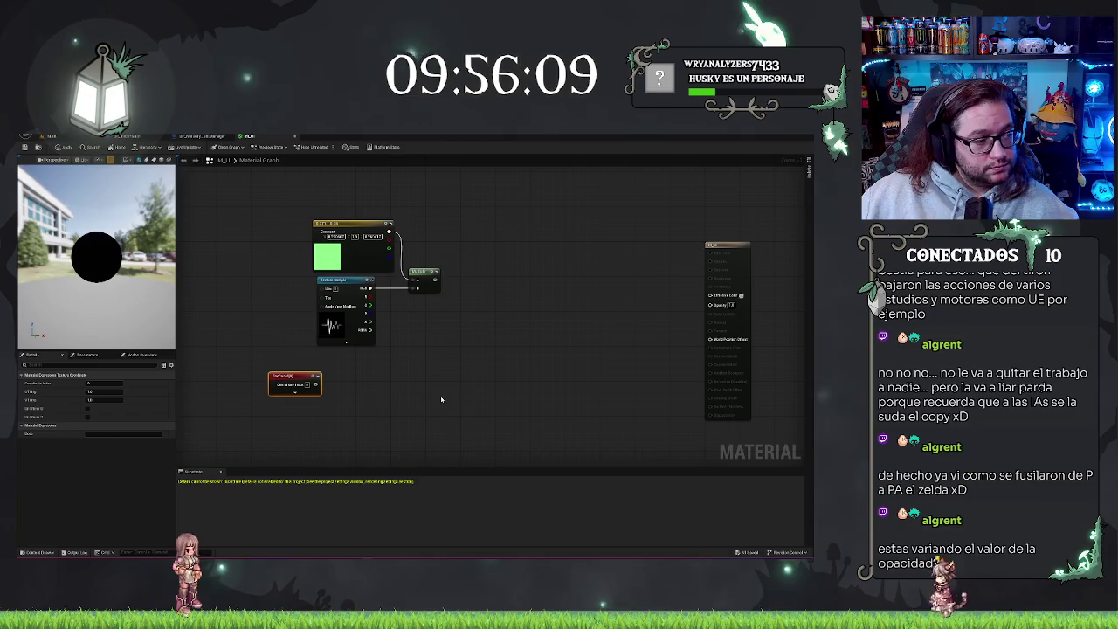
# - Add a Scalar Parameter node named Param below it by searching 'scalar'
pyautogui.rightClick(363, 429)
pyautogui.write('scalarpa')
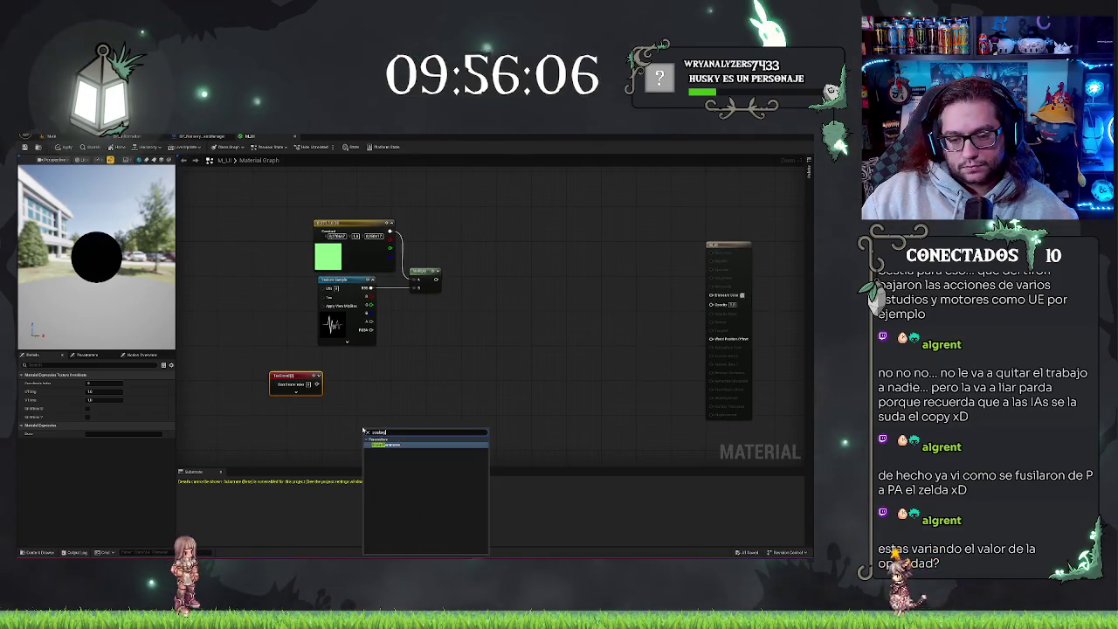
pyautogui.press('Return')
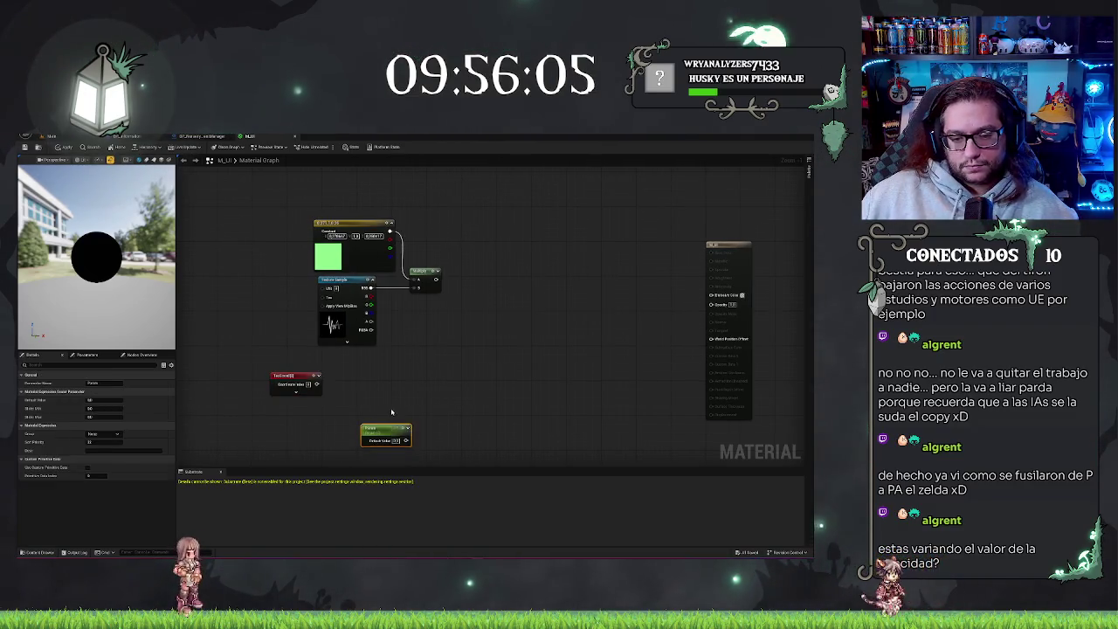
pyautogui.moveTo(389, 430); pyautogui.dragTo(359, 430)
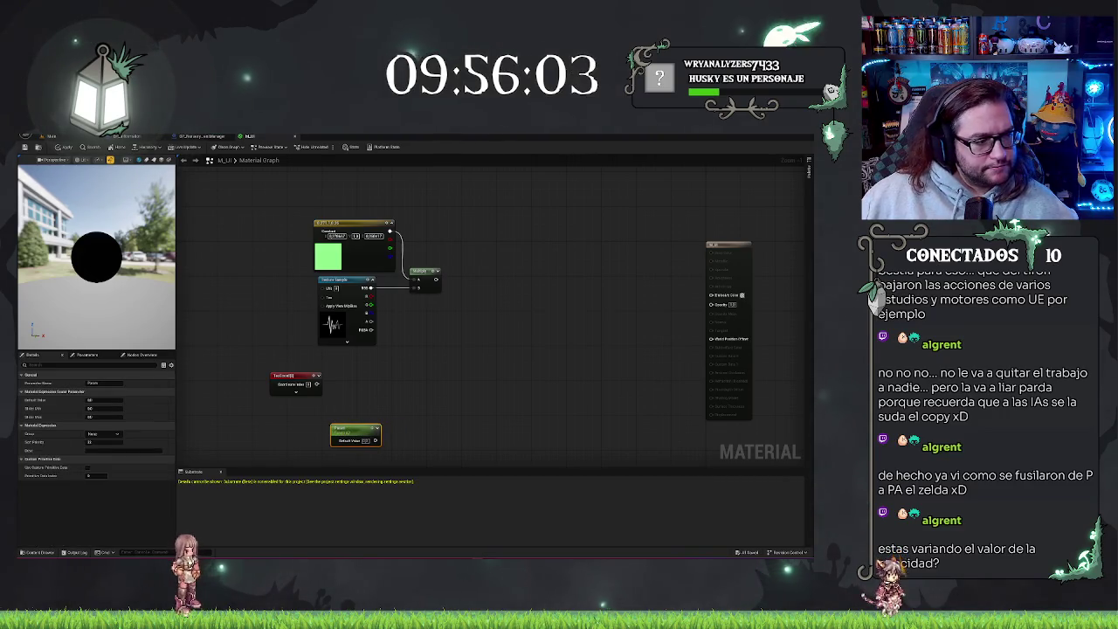